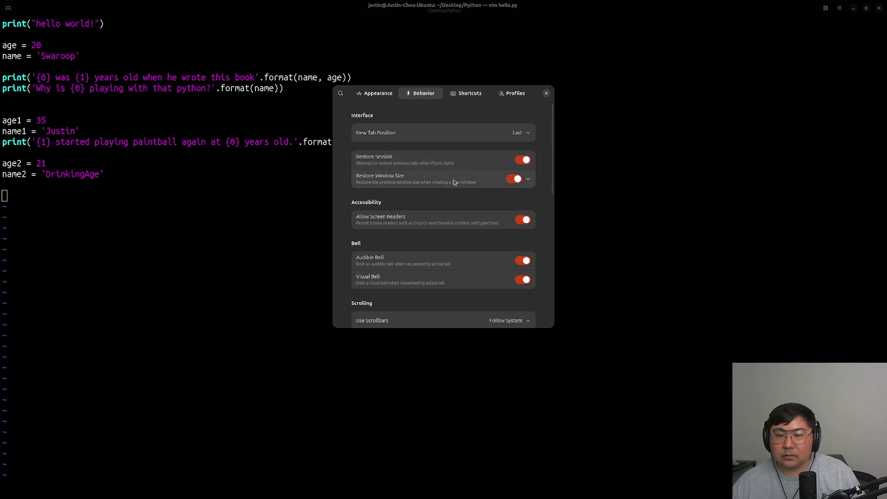
# Open the Edit settings of the Untitled Profile from the Profiles list.
pyautogui.scroll(-10, 449, 189)
pyautogui.scroll(-2, 448, 193)
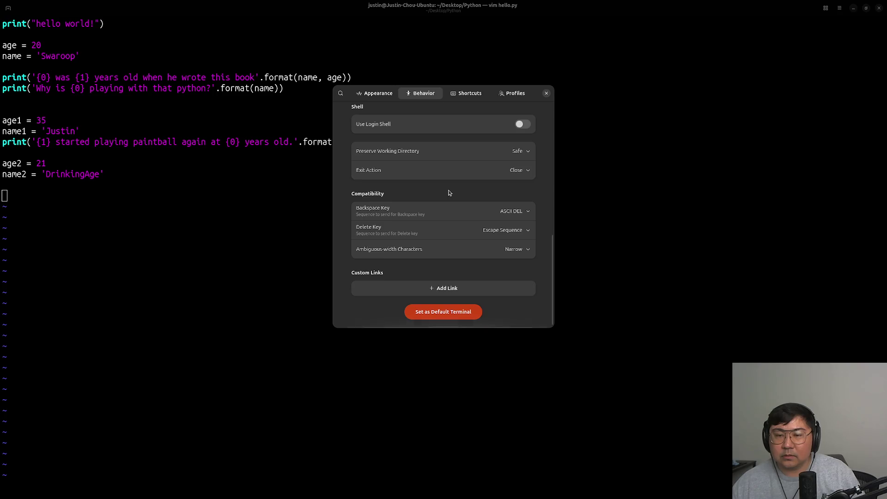
pyautogui.click(464, 96)
pyautogui.click(517, 93)
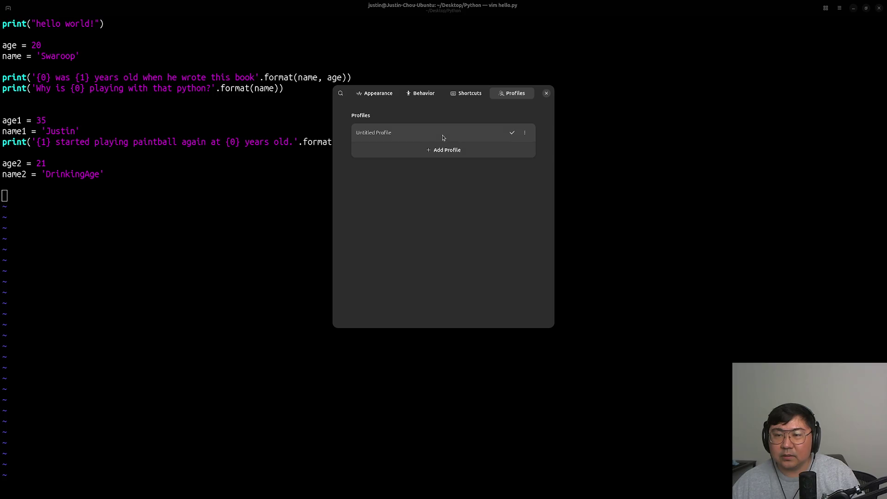
pyautogui.click(525, 133)
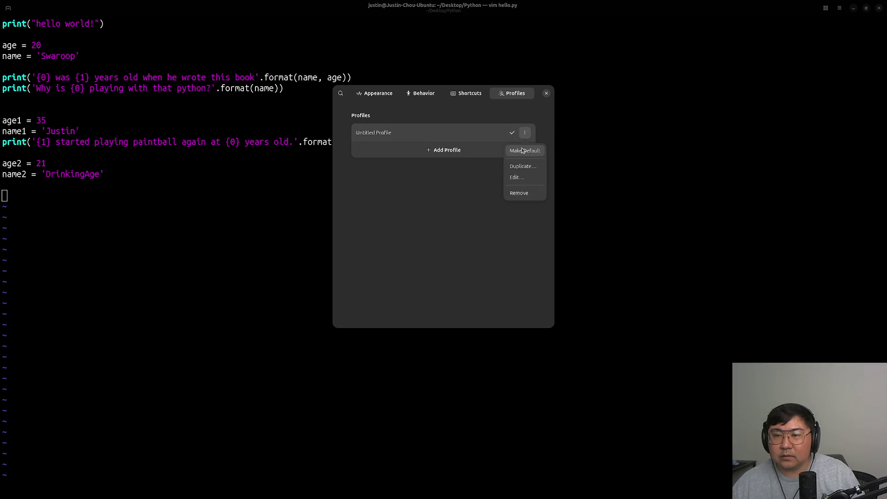
pyautogui.click(517, 178)
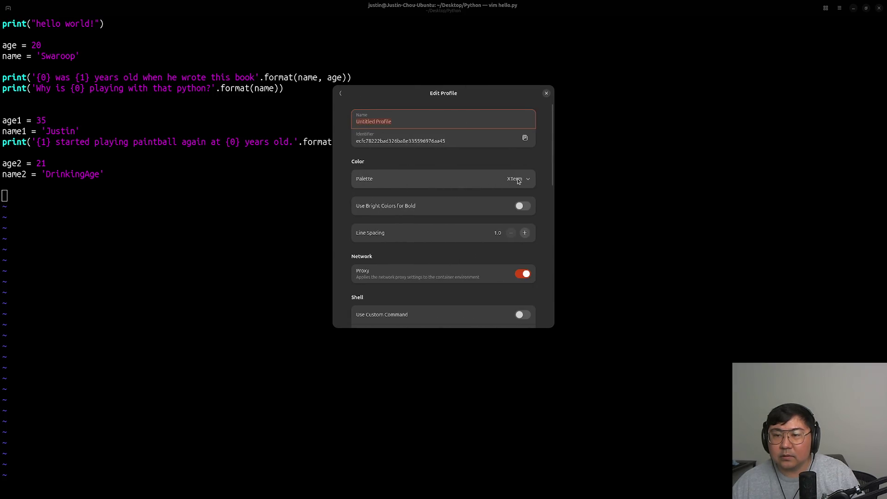
# Inspect the profile's Palette options, leaving it on XTerm.
pyautogui.click(518, 180)
pyautogui.click(518, 180)
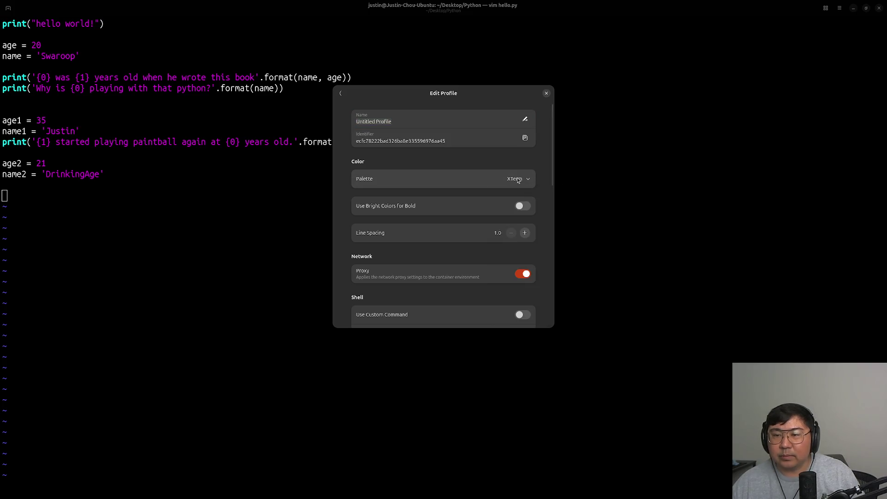
pyautogui.scroll(-10, 515, 180)
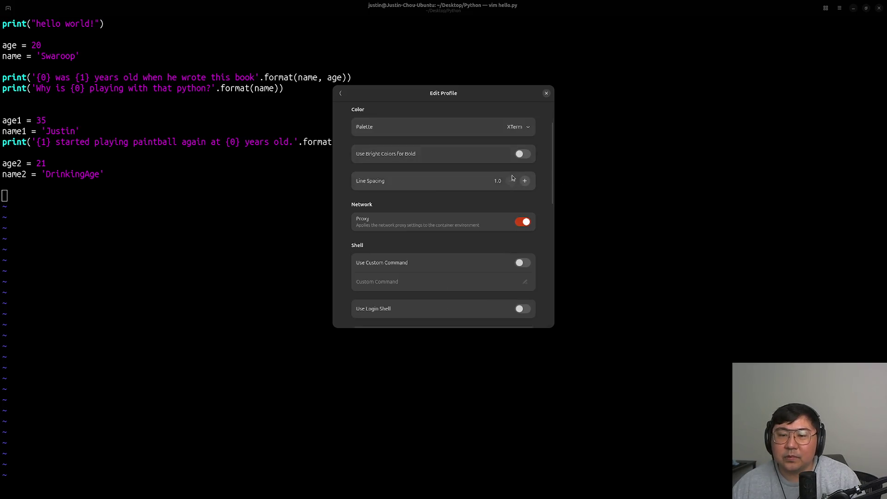
pyautogui.scroll(-5, 512, 179)
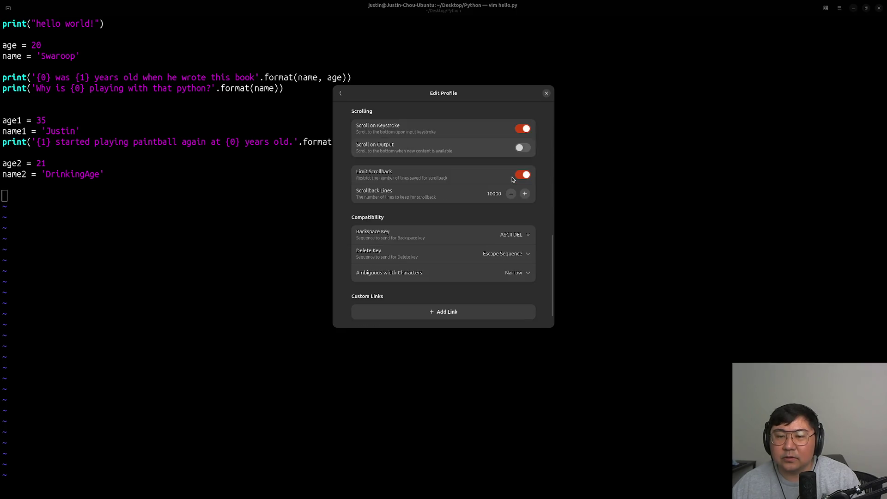
pyautogui.scroll(10, 512, 180)
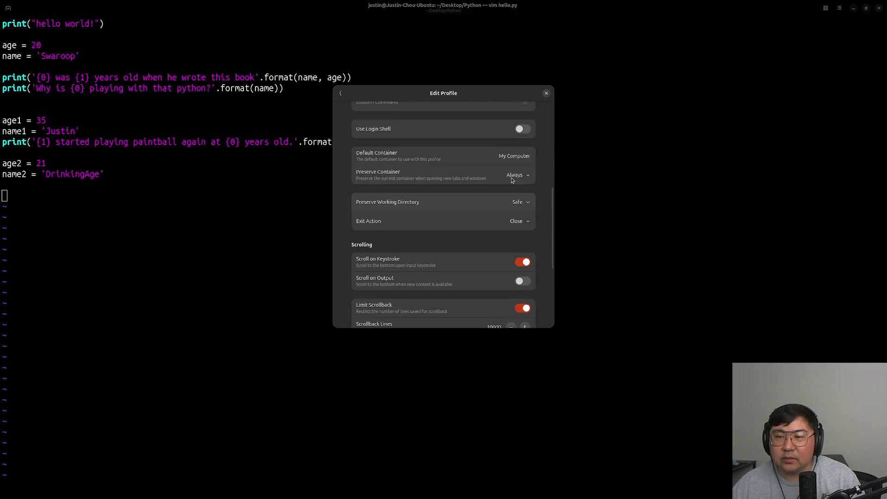
pyautogui.scroll(3, 511, 180)
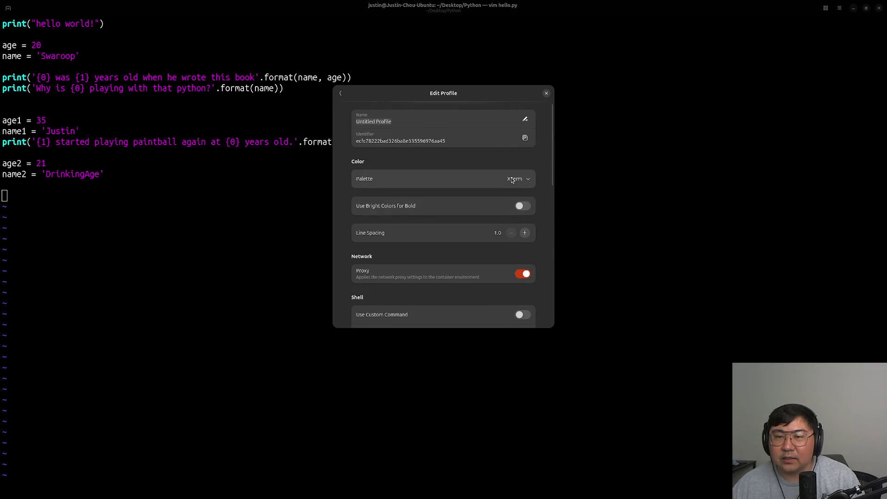
# Show all palettes in the Appearance settings and try the Elic palette.
pyautogui.click(340, 95)
pyautogui.click(372, 95)
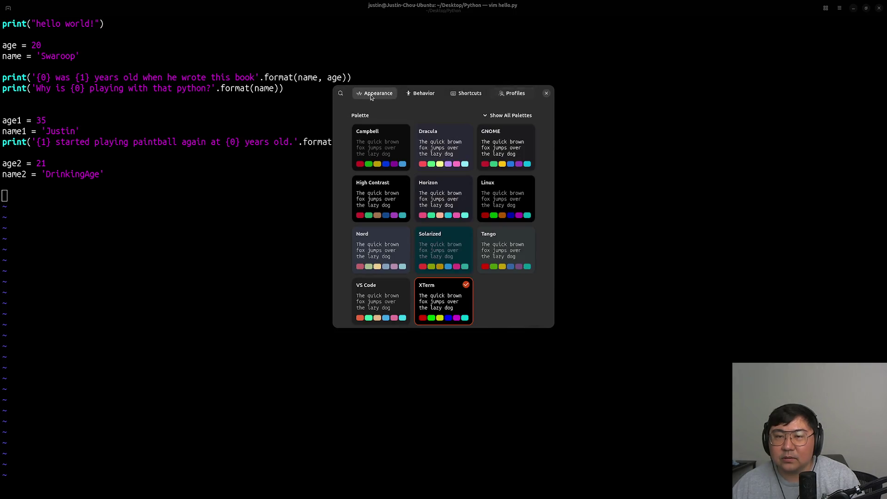
pyautogui.click(509, 115)
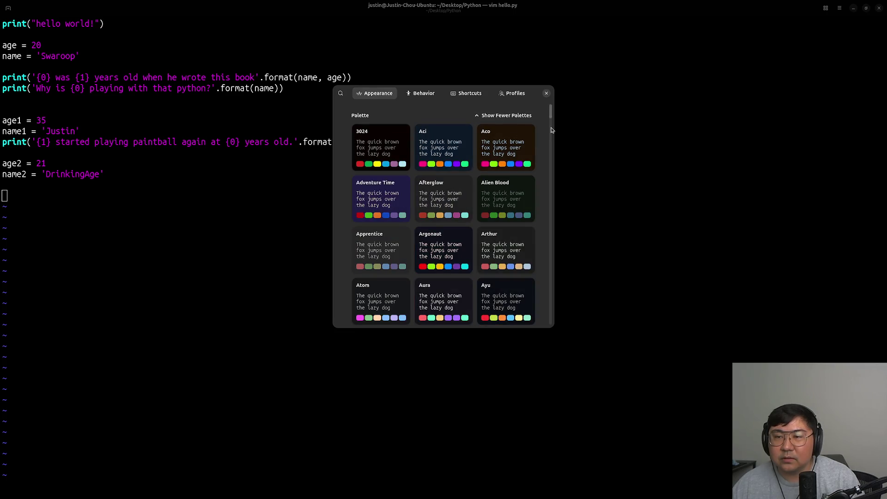
pyautogui.moveTo(551, 121); pyautogui.dragTo(547, 156)
pyautogui.click(518, 157)
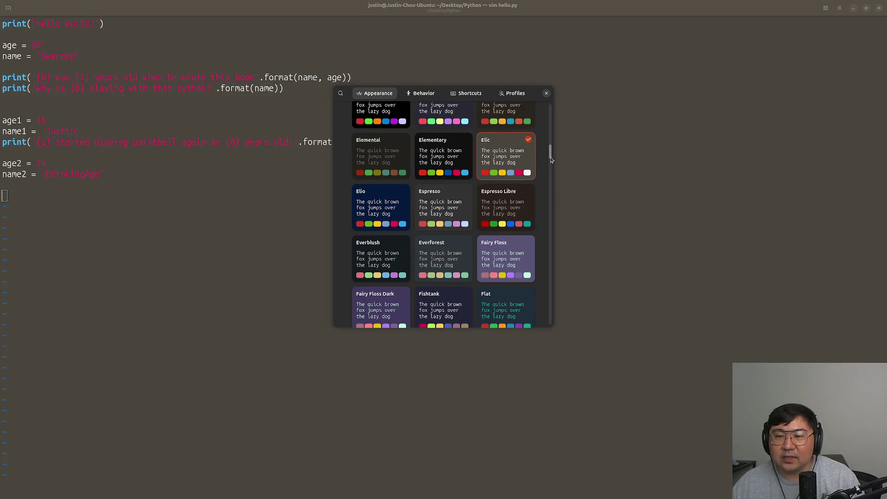
# Try the Everforest and Ic Green Ppl palettes on the terminal.
pyautogui.click(445, 254)
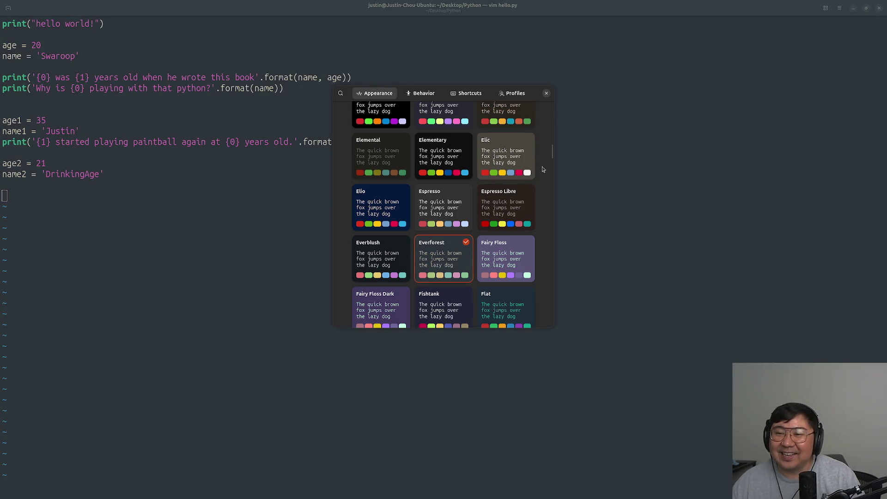
pyautogui.moveTo(550, 151); pyautogui.dragTo(526, 192)
pyautogui.click(516, 226)
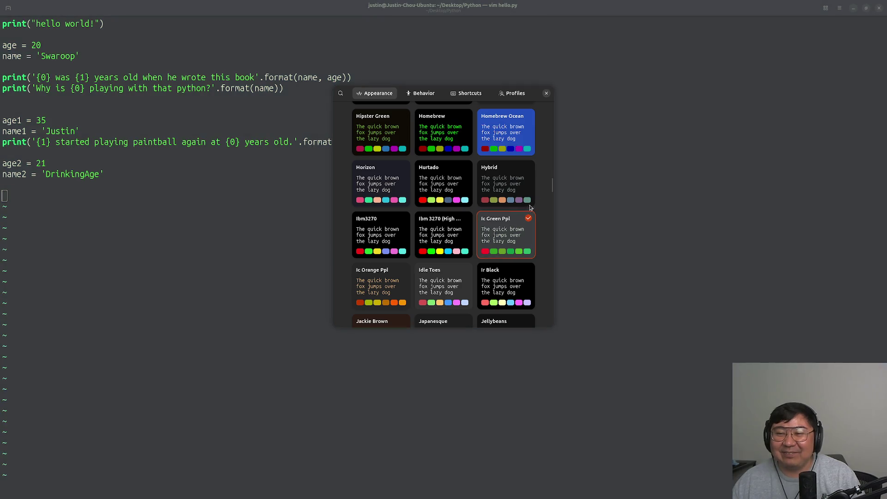
pyautogui.scroll(20, 514, 224)
pyautogui.scroll(-8, 508, 231)
pyautogui.scroll(-2, 503, 240)
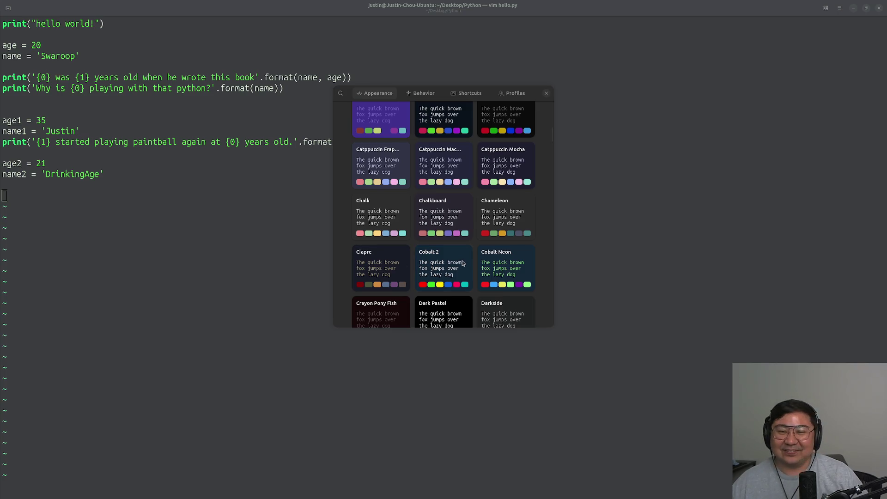
# Try Cobalt Neon, Desert and Dracula, then enlarge the window and apply Japanesque.
pyautogui.click(522, 249)
pyautogui.scroll(-5, 532, 248)
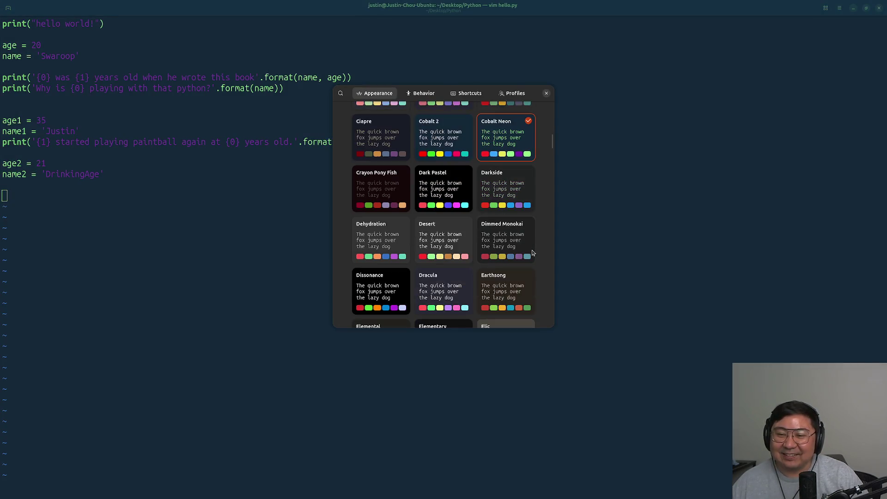
pyautogui.click(448, 246)
pyautogui.scroll(-1, 447, 245)
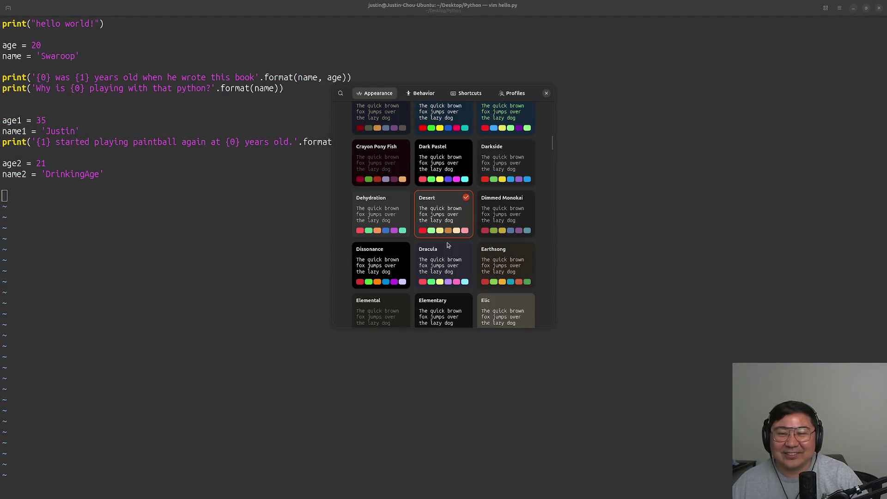
pyautogui.click(448, 246)
pyautogui.scroll(-6, 448, 245)
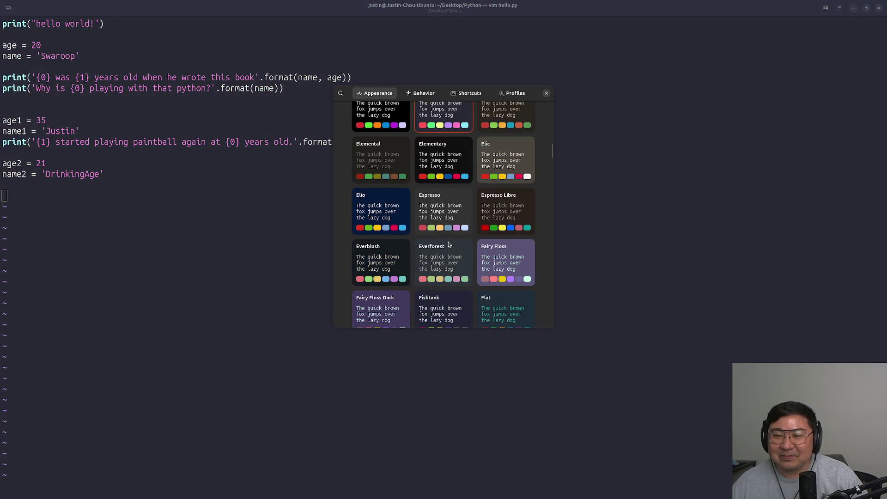
pyautogui.scroll(-10, 448, 245)
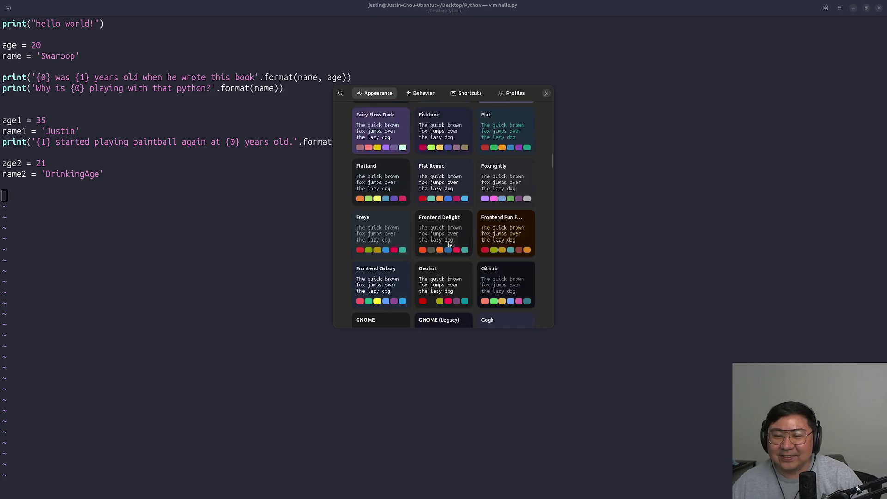
pyautogui.scroll(-12, 448, 245)
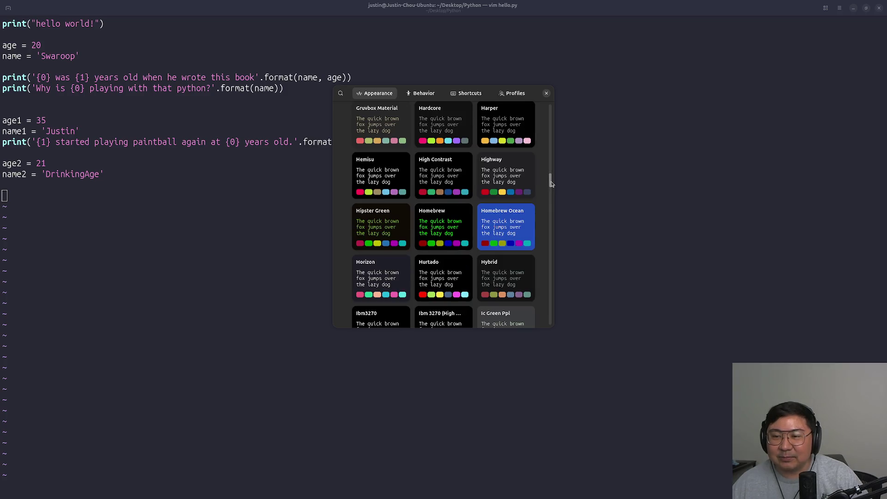
pyautogui.moveTo(553, 328)
pyautogui.mouseDown()
pyautogui.moveTo(707, 425)
pyautogui.moveTo(573, 439)
pyautogui.moveTo(556, 464)
pyautogui.mouseUp()
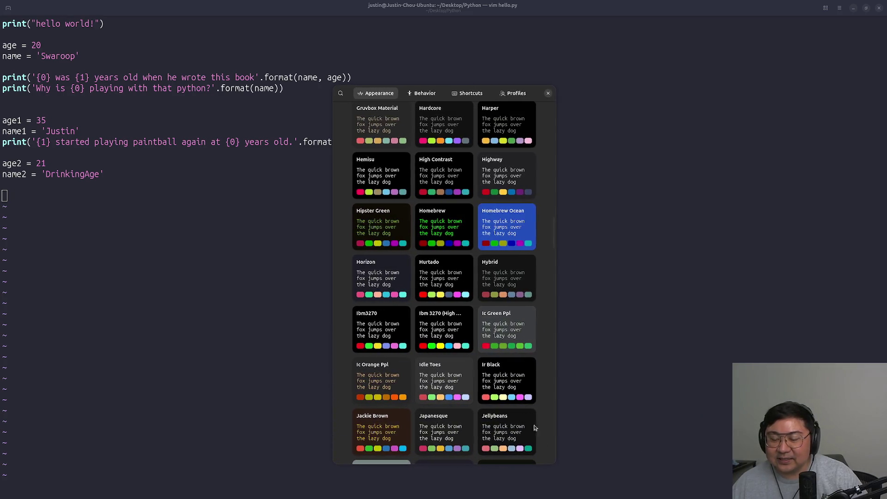
pyautogui.click(434, 435)
# Try the Jup, Lunaria and Maia palettes on the terminal.
pyautogui.moveTo(442, 88); pyautogui.dragTo(367, 41)
pyautogui.scroll(-3, 478, 200)
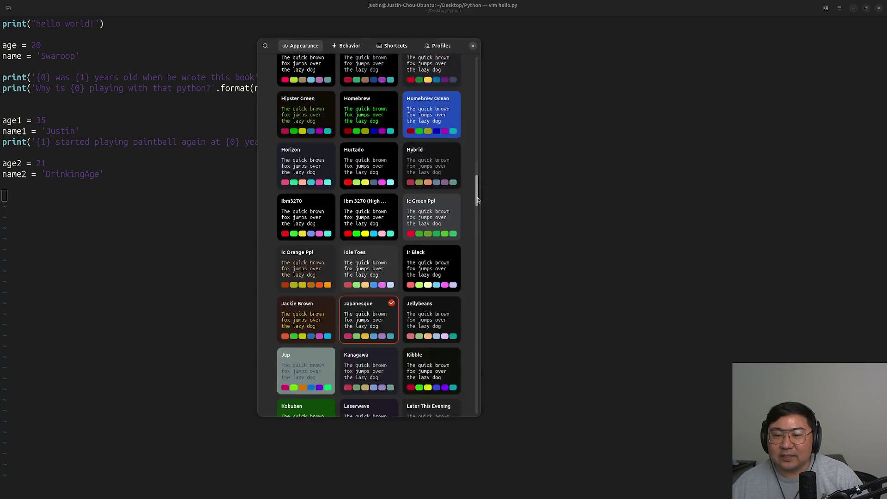
pyautogui.scroll(-9, 479, 200)
pyautogui.click(303, 179)
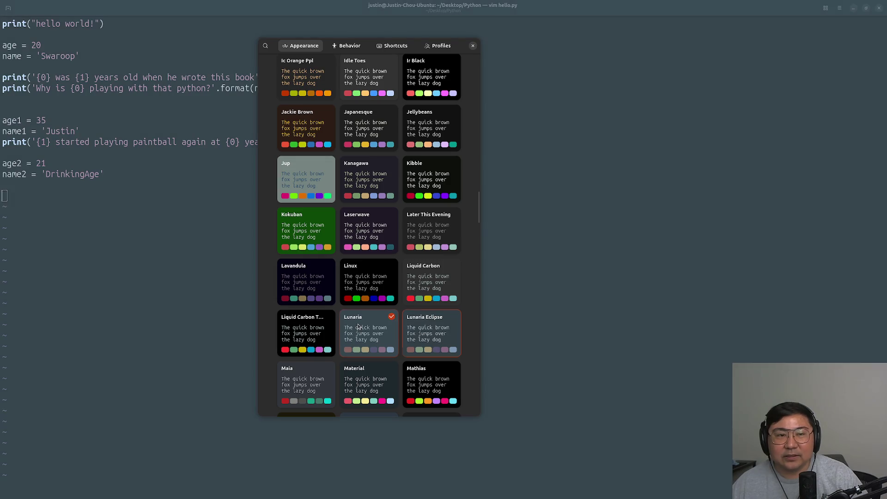
pyautogui.click(360, 324)
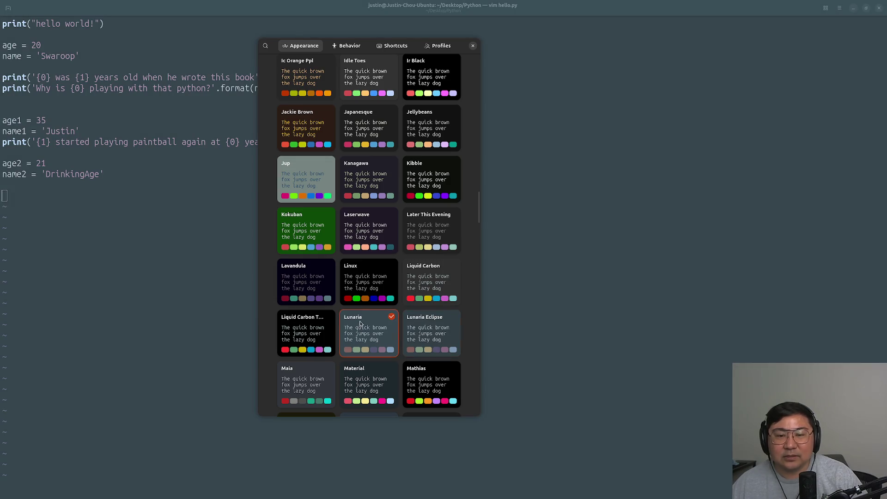
pyautogui.click(299, 374)
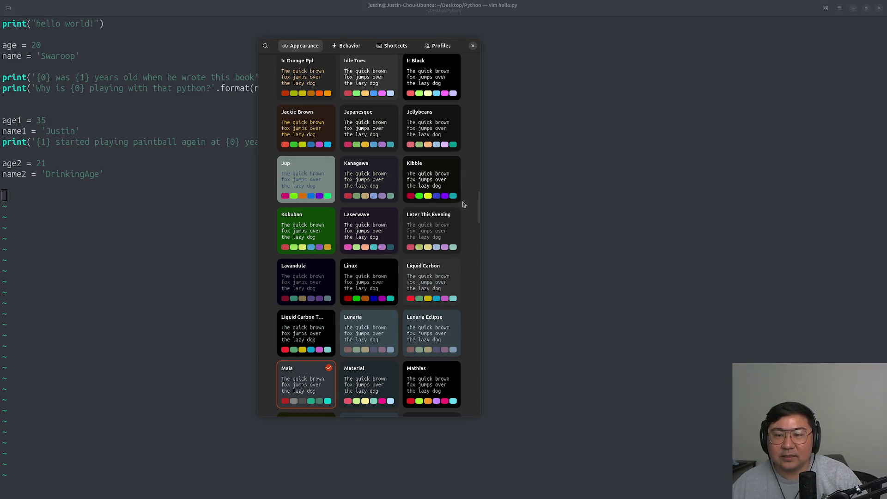
# Collapse to the short palette list and try GNOME, Dracula and Tango.
pyautogui.moveTo(477, 205)
pyautogui.mouseDown()
pyautogui.moveTo(470, 293)
pyautogui.moveTo(477, 388)
pyautogui.mouseUp()
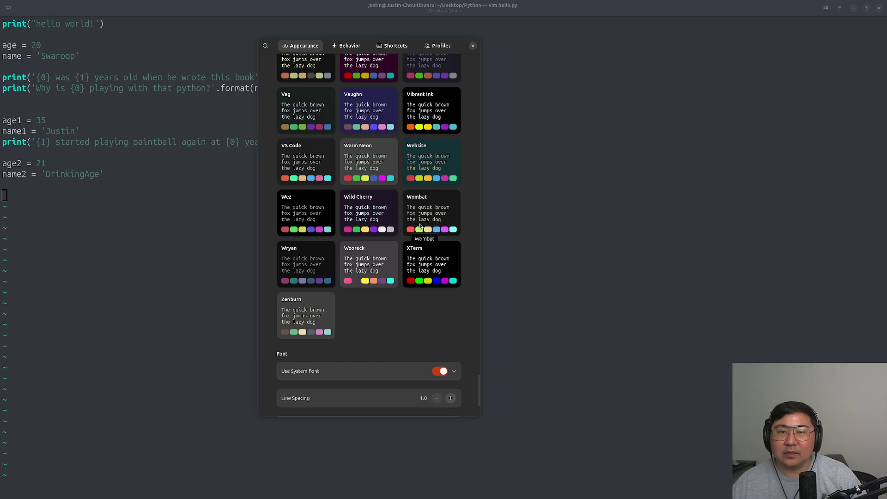
pyautogui.moveTo(478, 391); pyautogui.dragTo(480, 74)
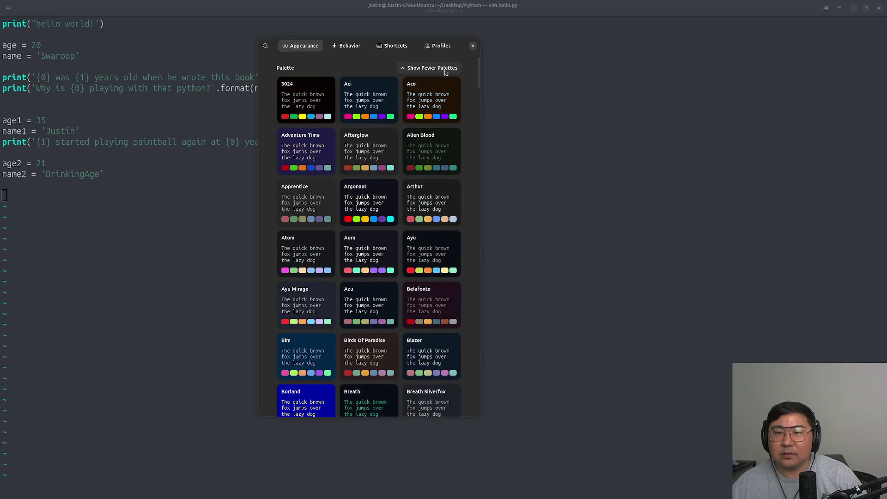
pyautogui.click(434, 67)
pyautogui.click(435, 88)
pyautogui.click(374, 102)
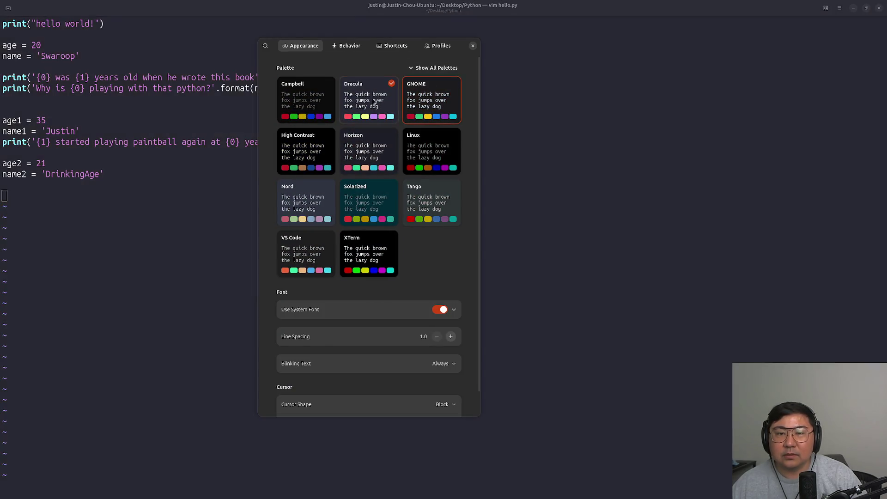
pyautogui.click(430, 201)
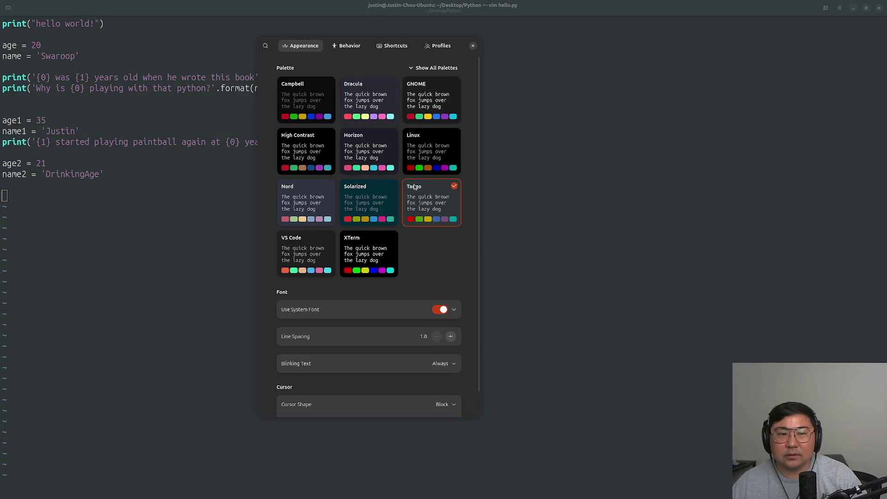
# Try Nord, Campbell and High Contrast, then settle on the GNOME palette.
pyautogui.click(313, 204)
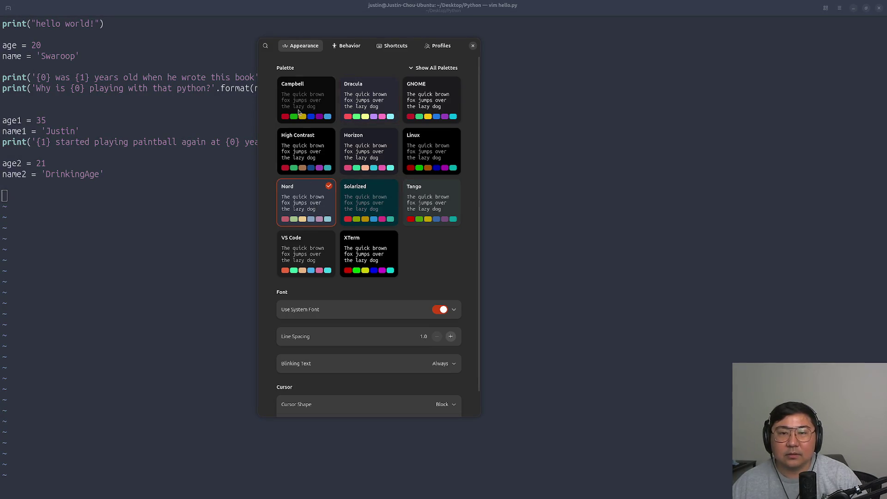
pyautogui.click(299, 103)
pyautogui.click(302, 135)
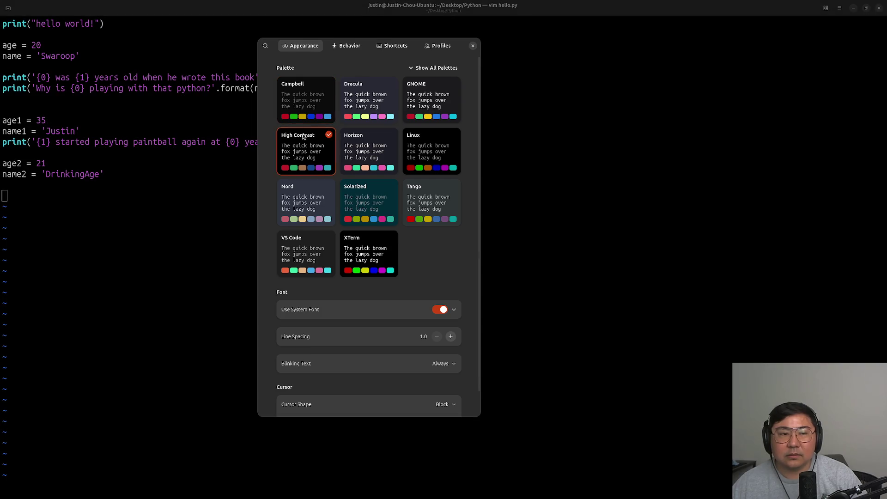
pyautogui.click(426, 104)
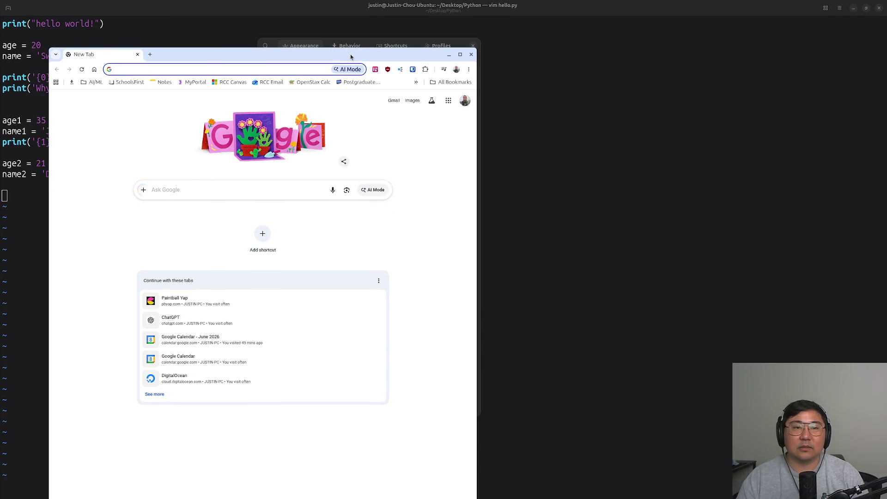
# Search Google for 'gnome terminal palette light' in a maximized browser window.
pyautogui.write('gnome terminal palette')
pyautogui.press('Return')
pyautogui.doubleClick(351, 57)
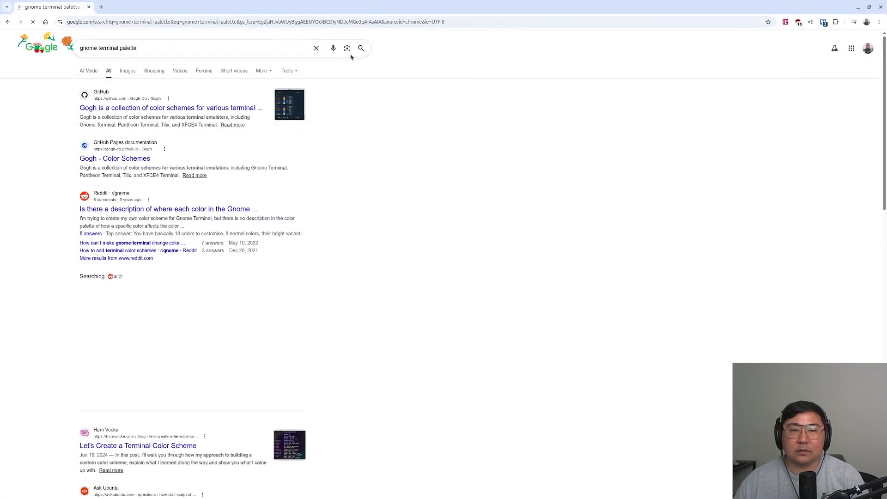
pyautogui.click(155, 49)
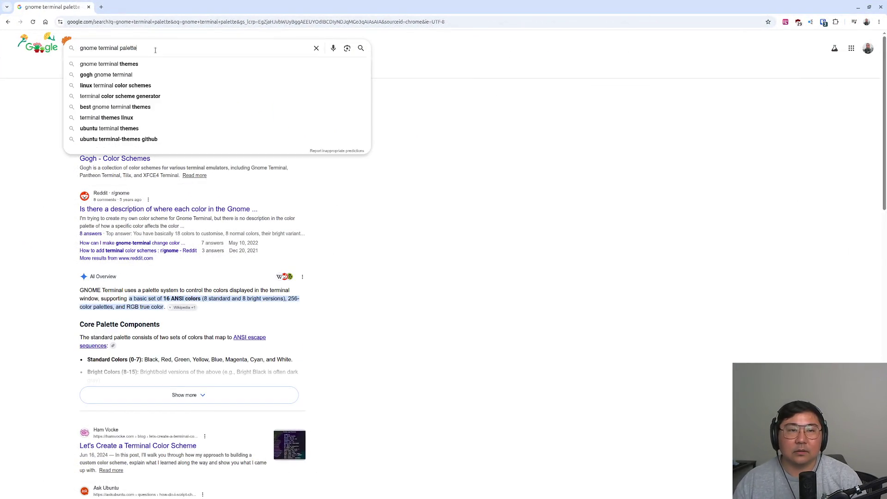
pyautogui.write('light')
pyautogui.press('Return')
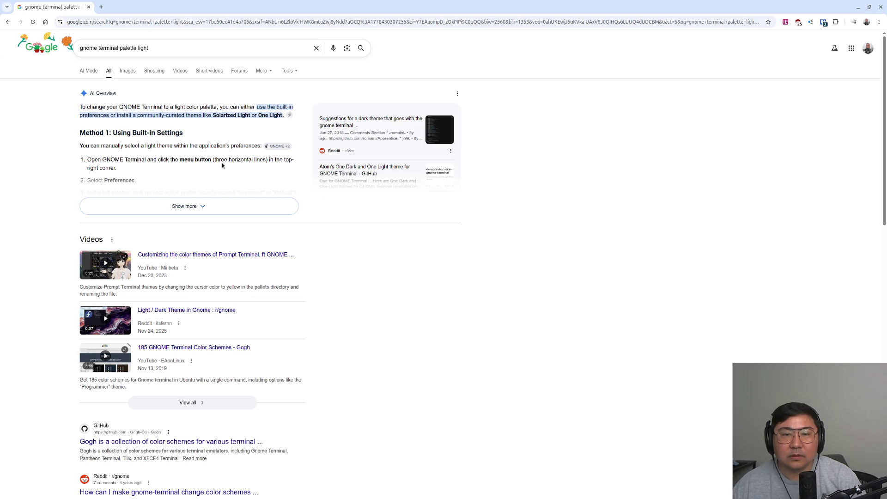
# Expand the AI Overview, then open the Gogh repository result on GitHub.
pyautogui.click(217, 206)
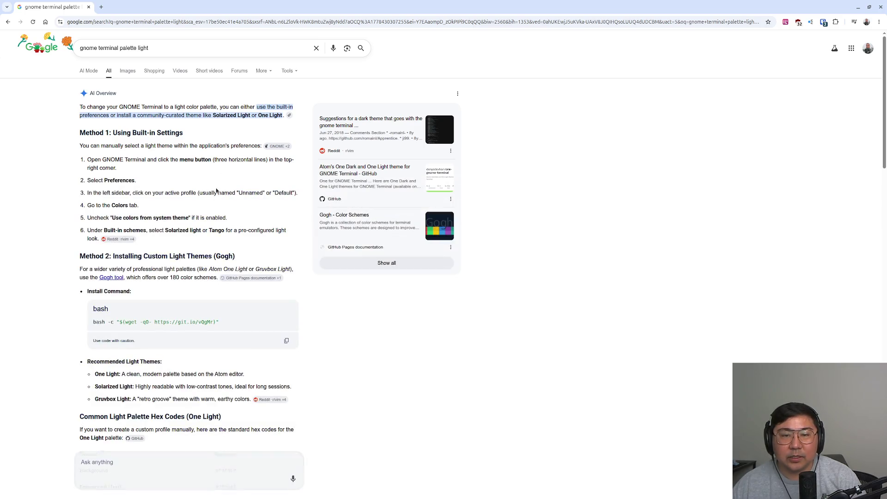
pyautogui.scroll(-1, 217, 191)
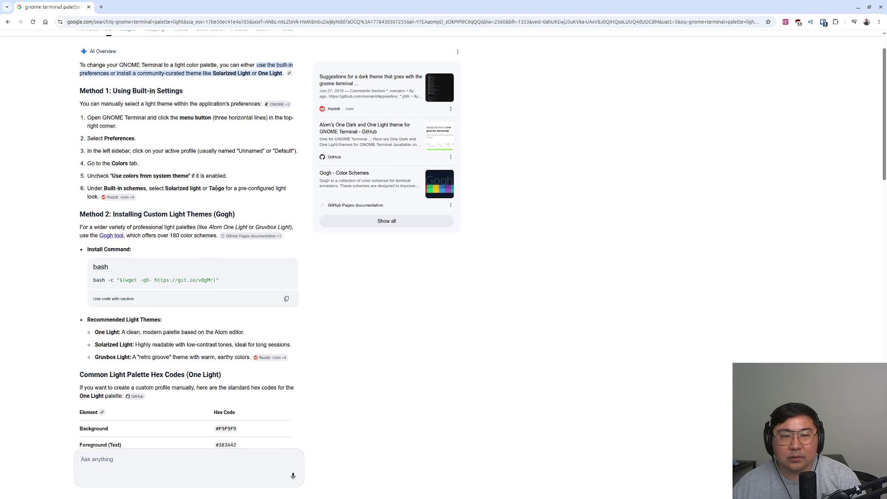
pyautogui.scroll(-2, 217, 189)
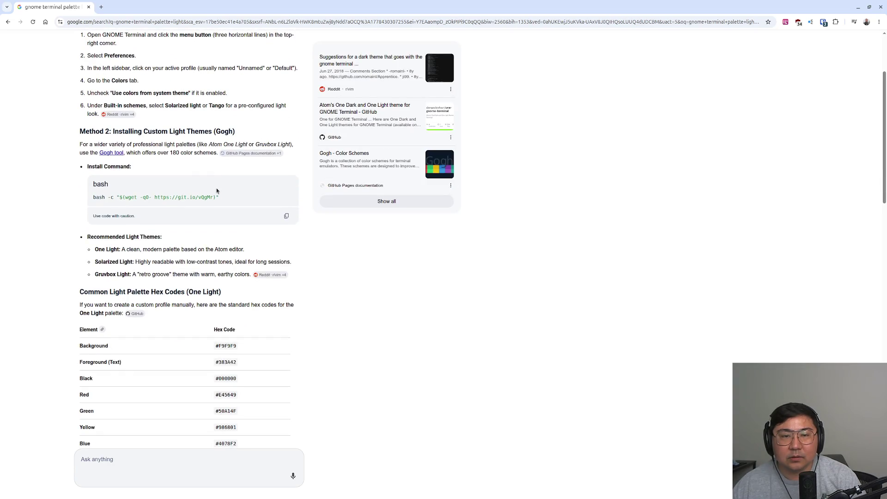
pyautogui.scroll(-9, 221, 188)
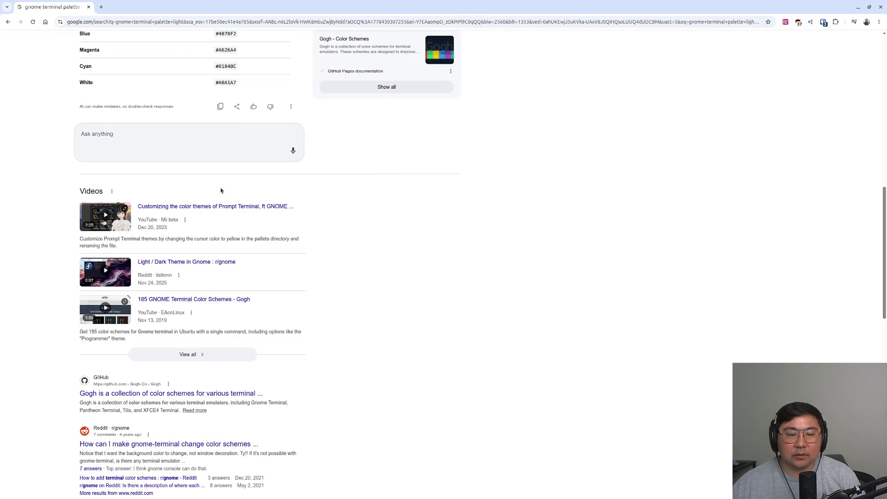
pyautogui.scroll(-5, 253, 220)
pyautogui.click(206, 146)
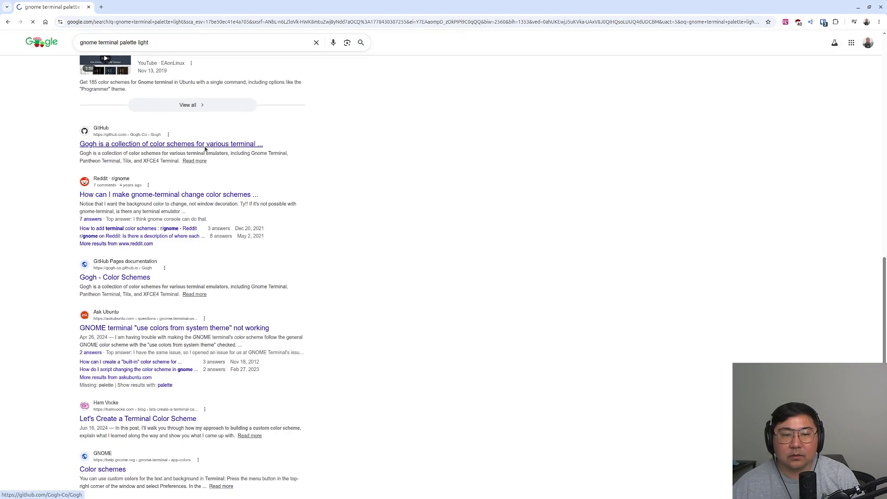
# Scroll the Gogh README to its Install section and snap Chrome to the left half.
pyautogui.scroll(-9, 206, 149)
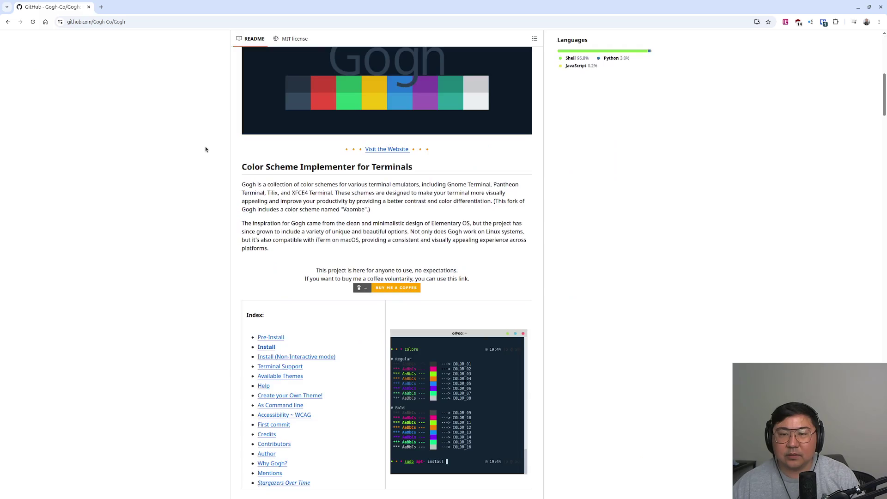
pyautogui.scroll(2, 205, 149)
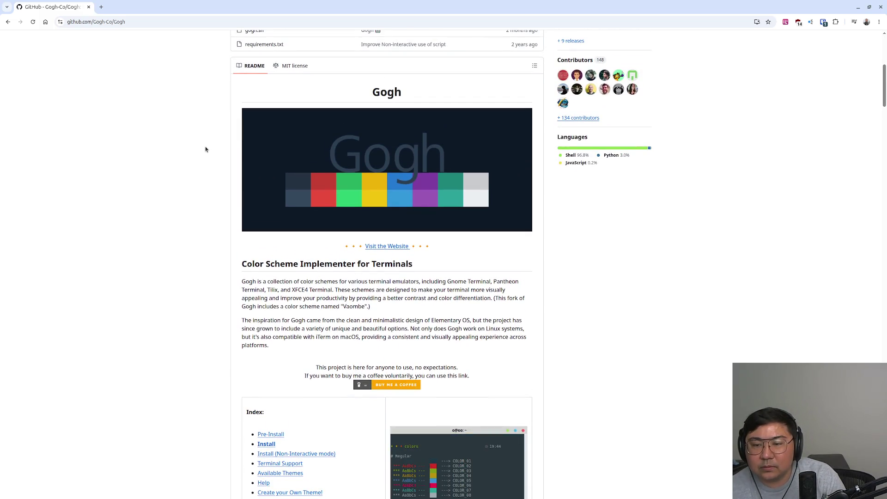
pyautogui.scroll(-4, 206, 149)
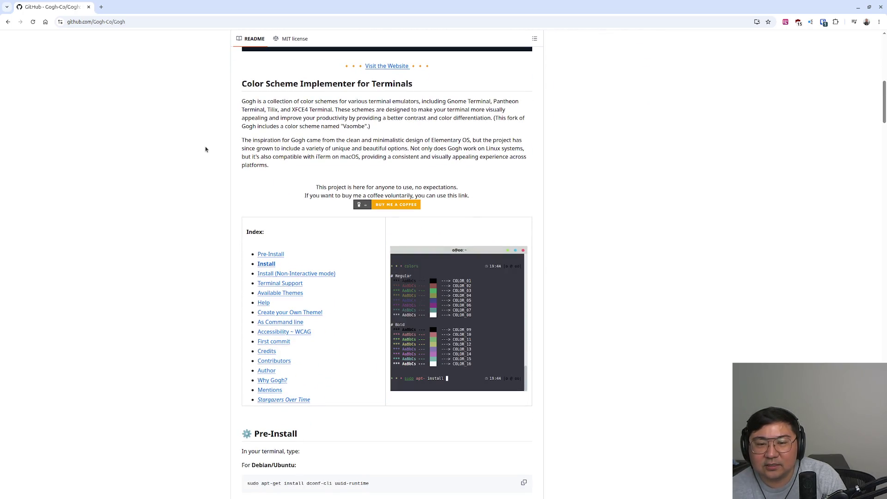
pyautogui.scroll(-1, 206, 149)
pyautogui.scroll(-2, 206, 149)
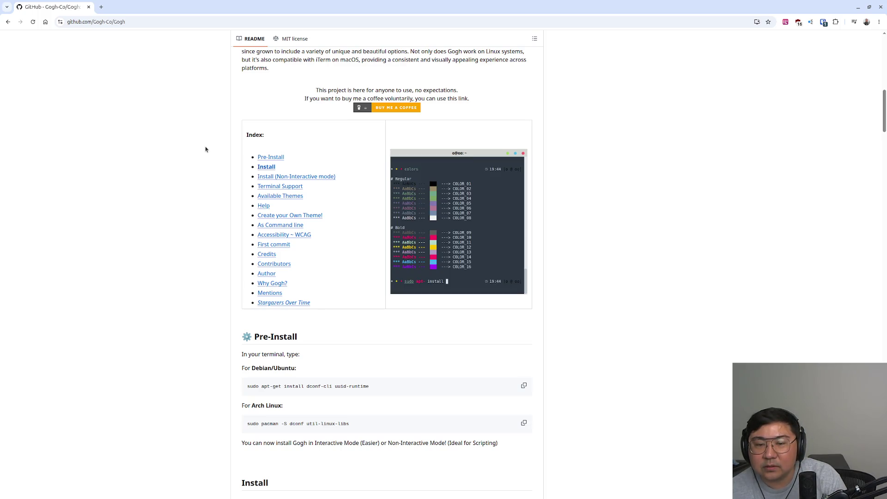
pyautogui.scroll(-4, 205, 149)
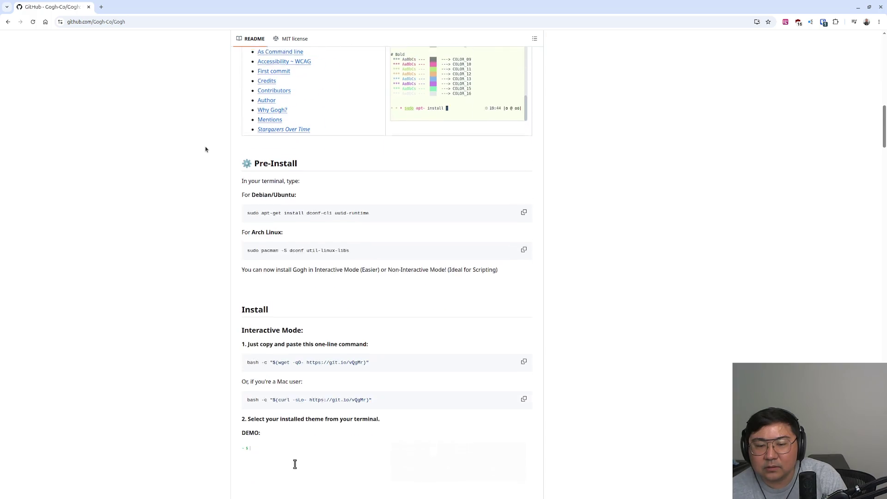
pyautogui.press('super+Left')
pyautogui.hotkey('alt', 'Tab')
pyautogui.hotkey('alt', 'Tab')
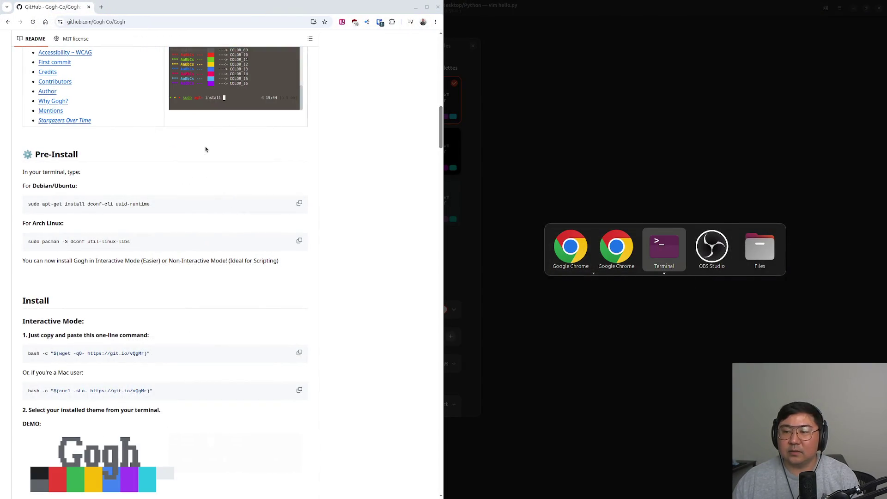
# Close the terminal Preferences window and snap the terminal to the right half.
pyautogui.hotkey('alt', 'Tab')
pyautogui.hotkey('alt', 'Tab')
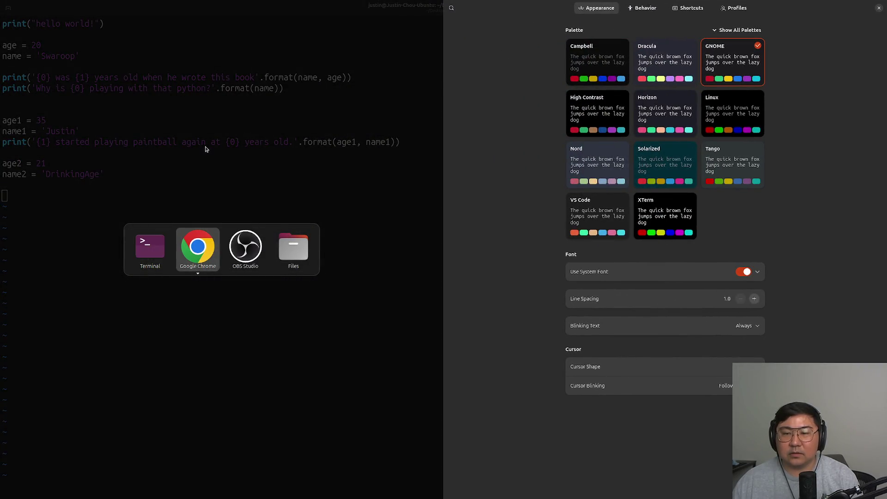
pyautogui.press('Escape')
pyautogui.click(432, 137)
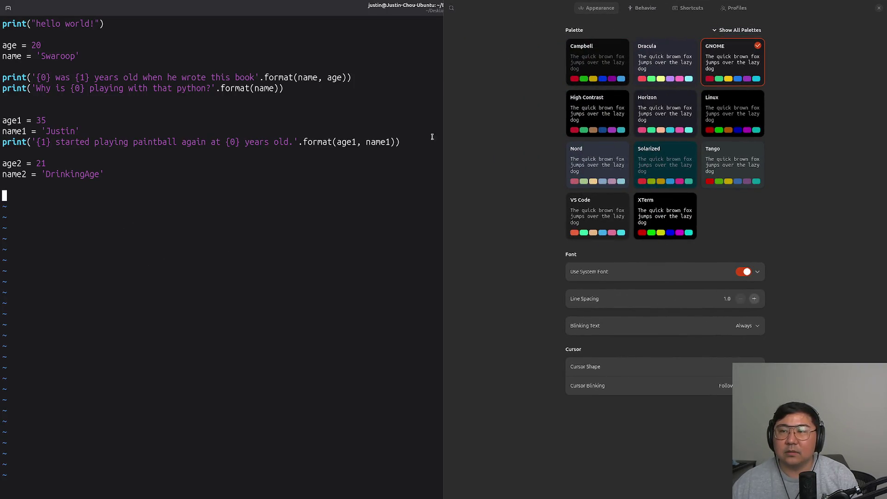
pyautogui.click(876, 8)
pyautogui.press('super+Right')
# Quit vim with :q to get back to the shell prompt.
pyautogui.write(':q')
pyautogui.press('Return')
pyautogui.rightClick(95, 455)
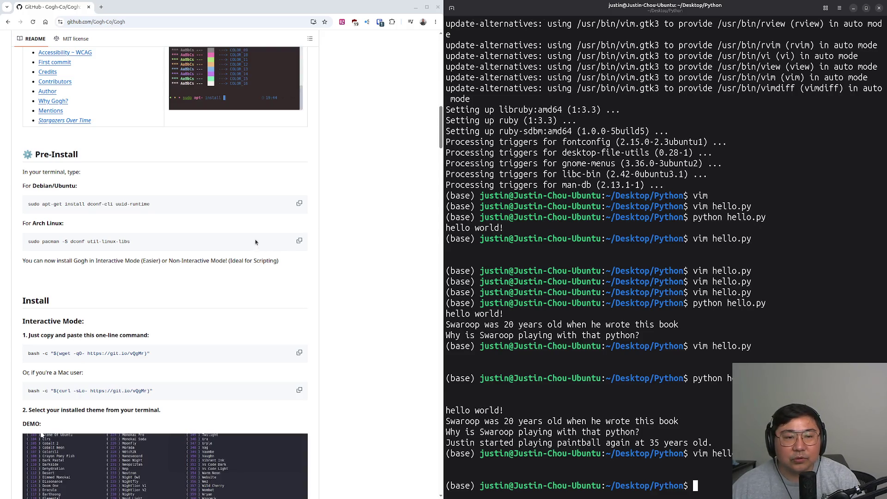
# Run sudo apt-get install dconf-cli uuid-runtime, then copy Gogh's one-line install command.
pyautogui.click(299, 203)
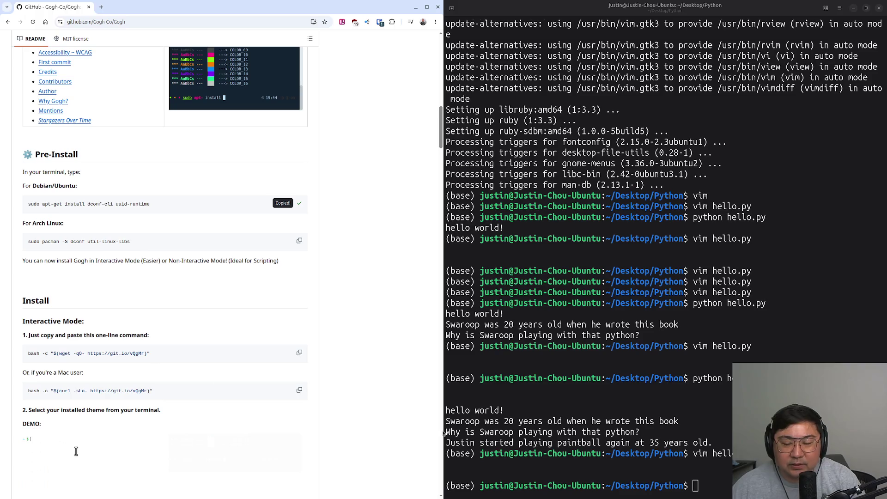
pyautogui.click(660, 483)
pyautogui.hotkey('ctrl', 'shift', 'v')
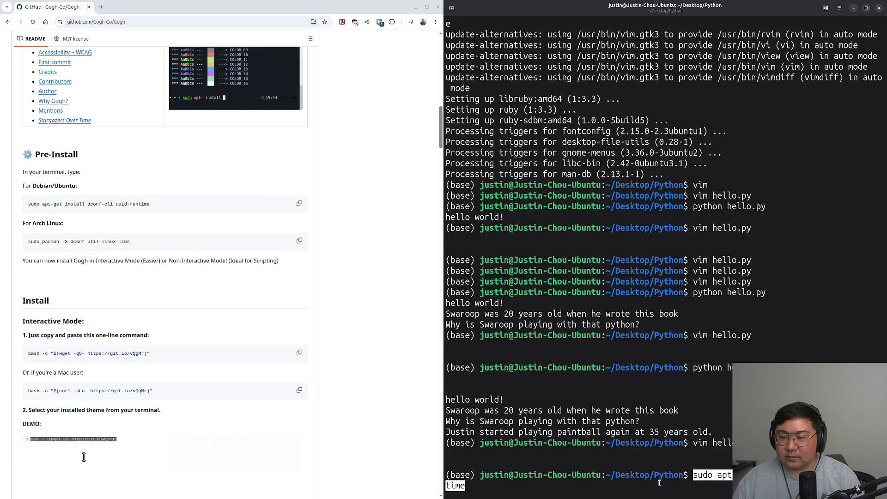
pyautogui.press('Return')
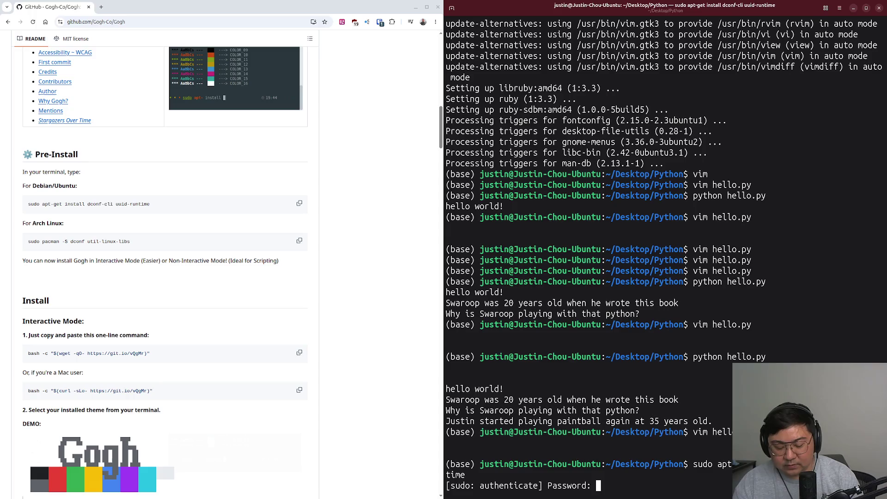
pyautogui.press('Return')
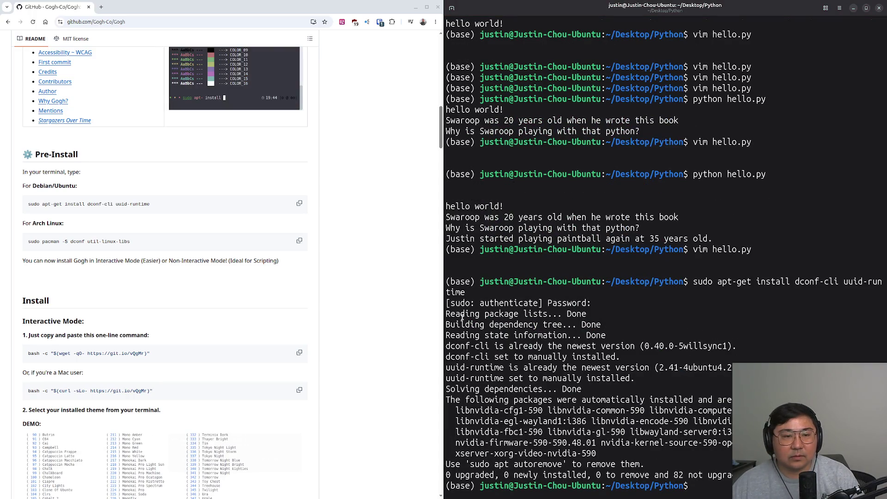
pyautogui.scroll(-3, 338, 306)
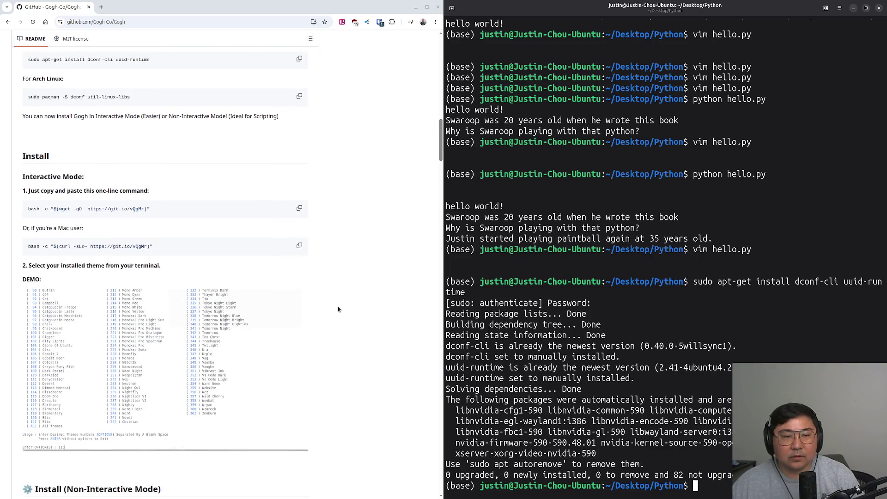
pyautogui.click(299, 187)
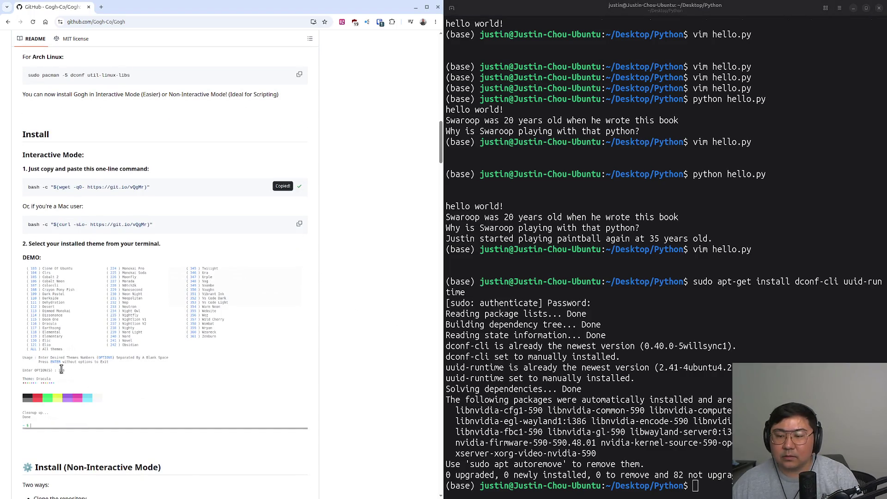
# Launch Gogh's installer in the terminal using the copied bash -c wget one-liner.
pyautogui.hotkey('alt', 'Tab')
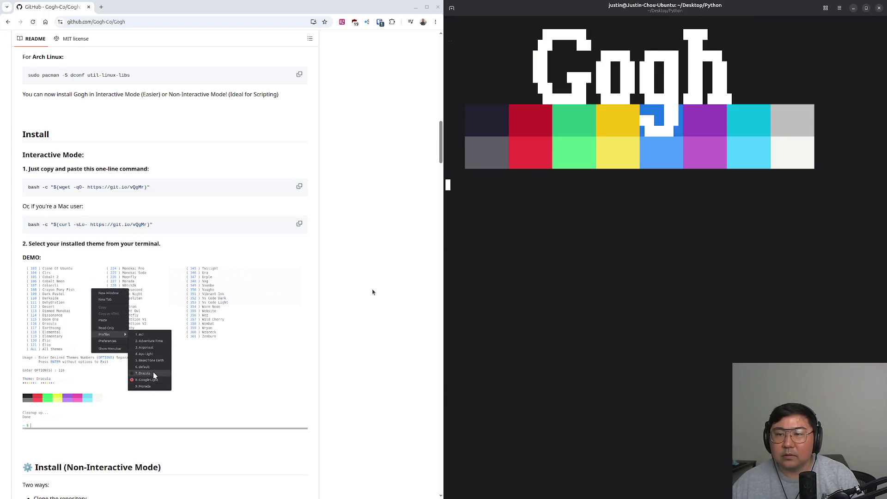
pyautogui.scroll(-3, 368, 291)
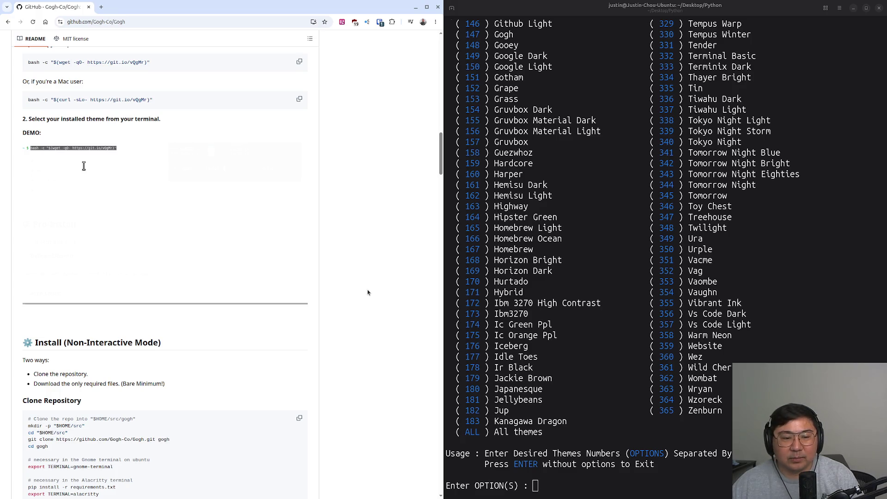
pyautogui.scroll(-3, 368, 290)
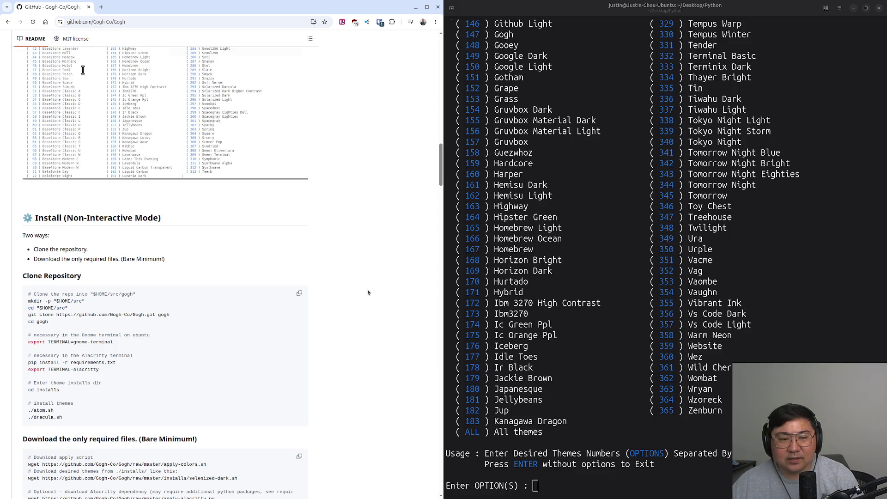
pyautogui.scroll(-1, 367, 292)
pyautogui.scroll(-2, 367, 292)
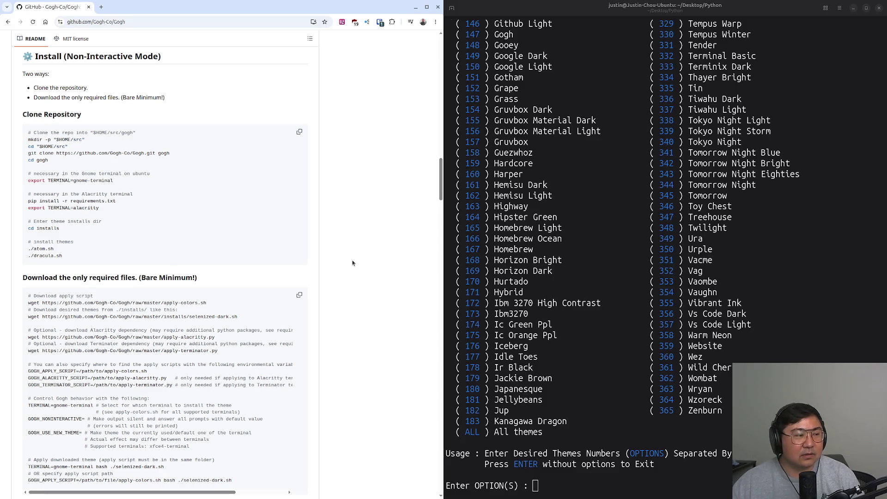
pyautogui.scroll(-8, 353, 263)
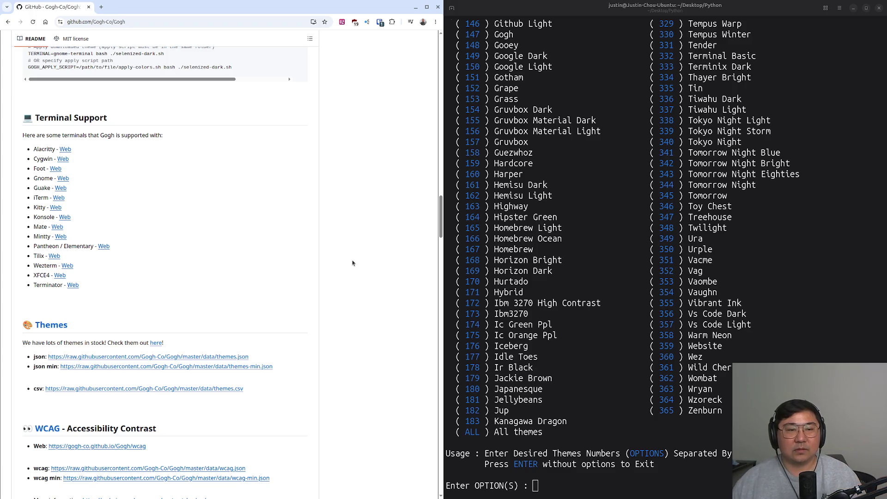
pyautogui.scroll(-2, 353, 263)
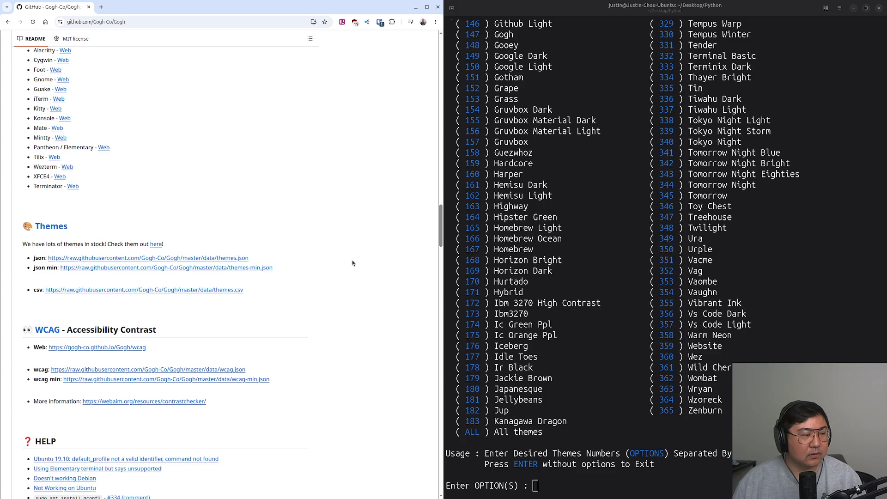
pyautogui.scroll(-3, 353, 263)
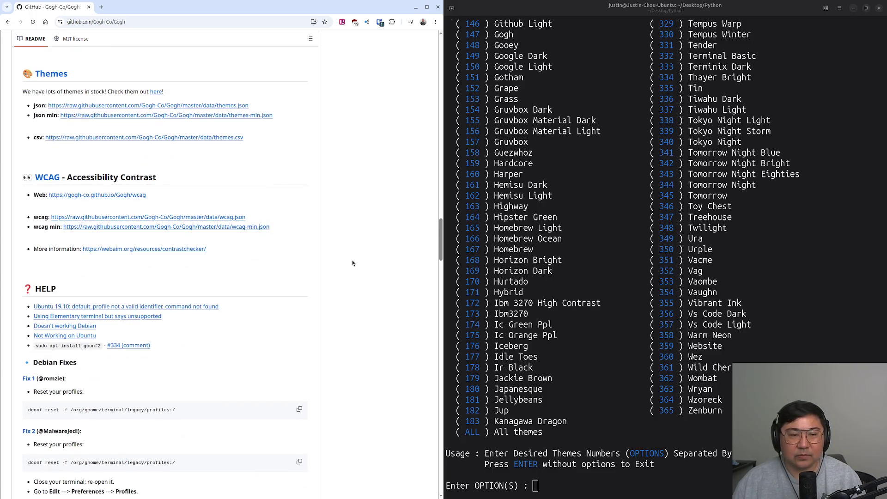
pyautogui.scroll(-5, 353, 263)
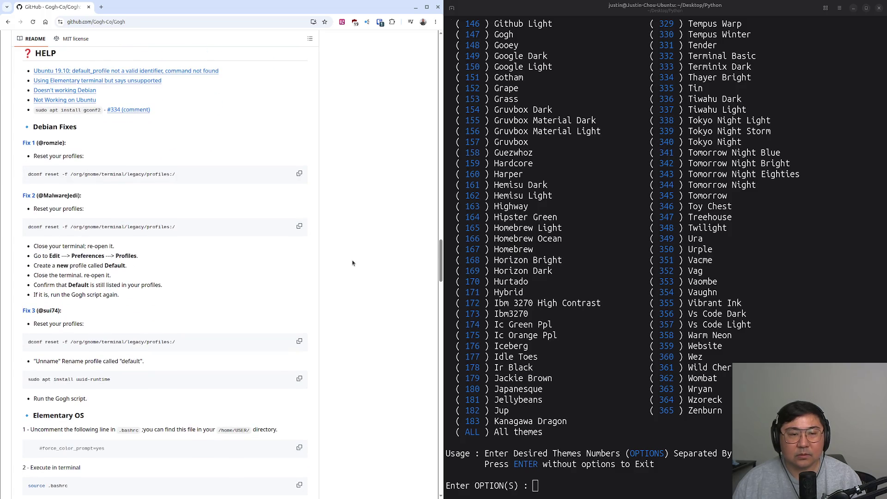
pyautogui.scroll(8, 352, 263)
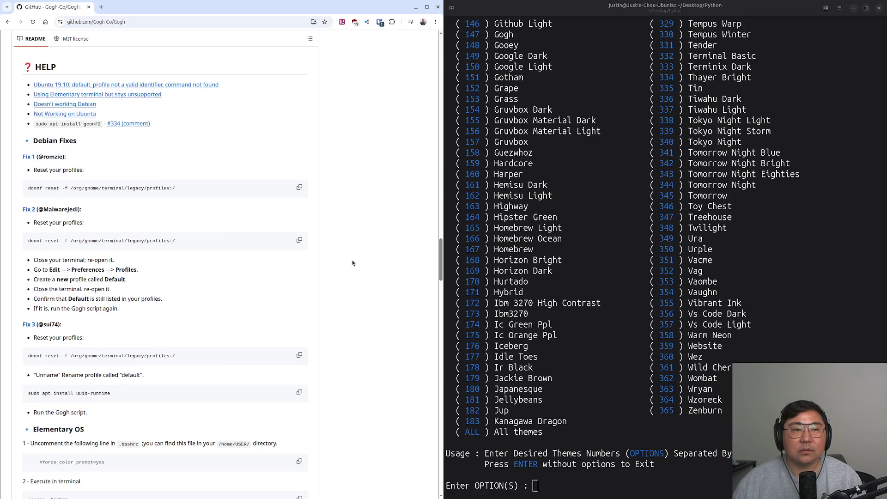
pyautogui.scroll(3, 352, 263)
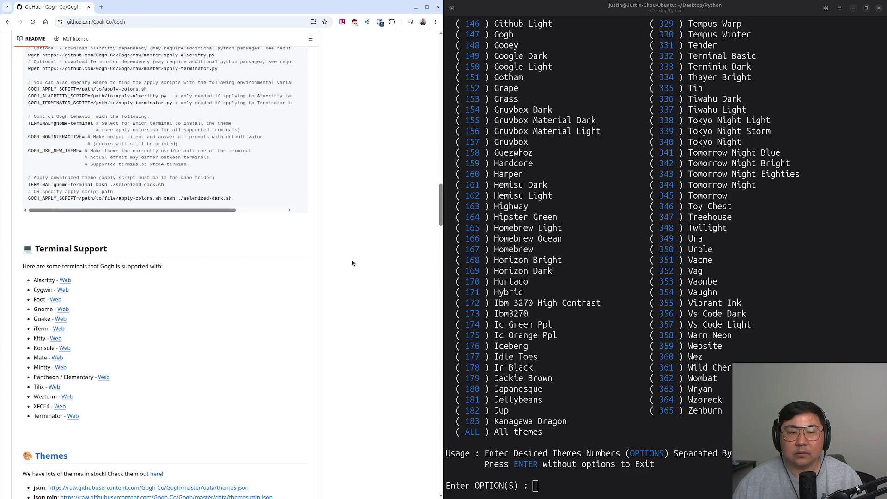
pyautogui.scroll(7, 352, 263)
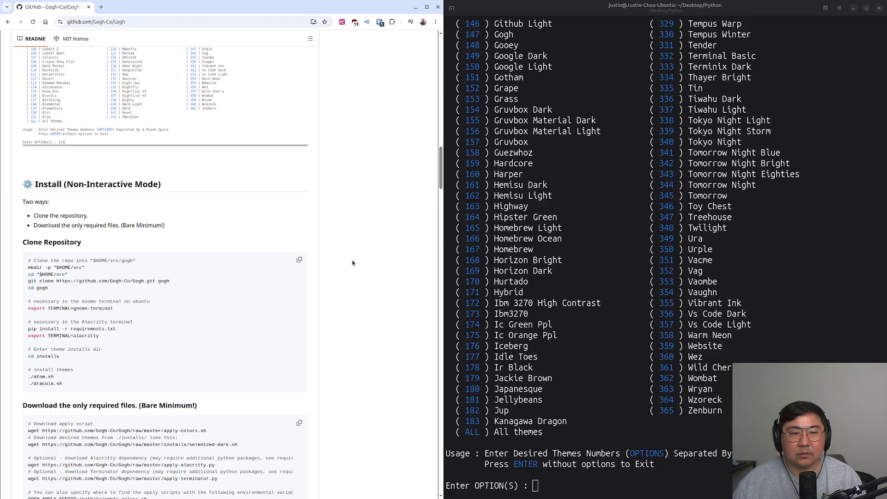
pyautogui.scroll(8, 353, 263)
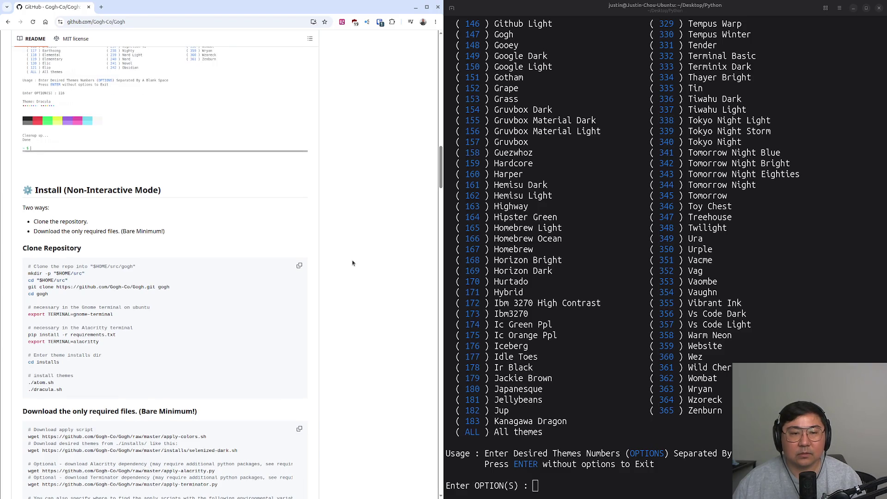
pyautogui.scroll(-4, 353, 263)
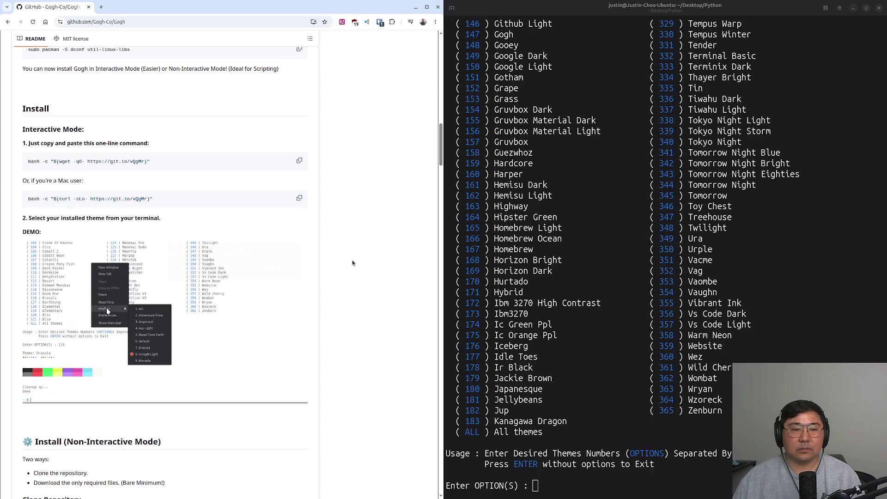
pyautogui.scroll(-2, 353, 263)
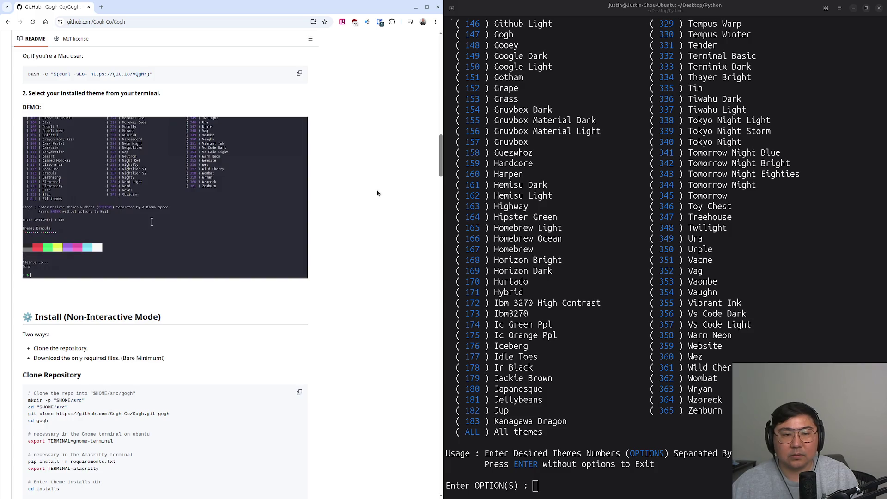
pyautogui.scroll(2, 353, 206)
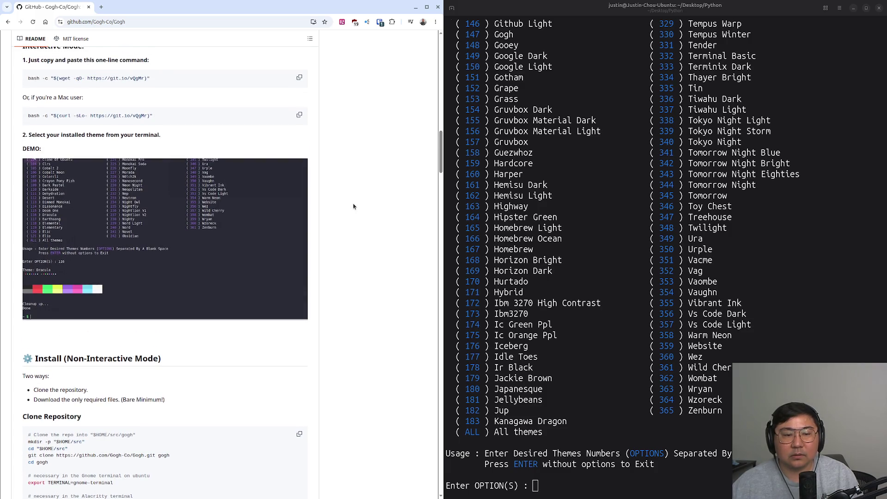
pyautogui.scroll(3, 354, 206)
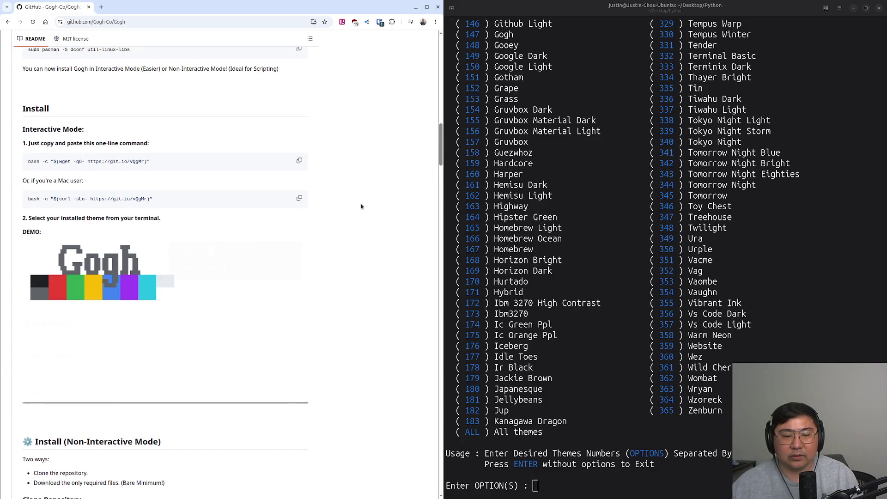
pyautogui.scroll(-15, 362, 207)
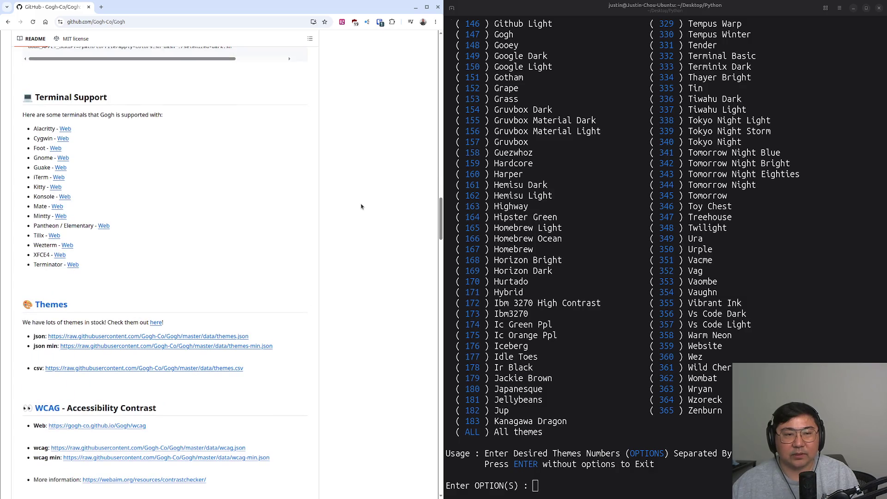
pyautogui.scroll(-10, 361, 206)
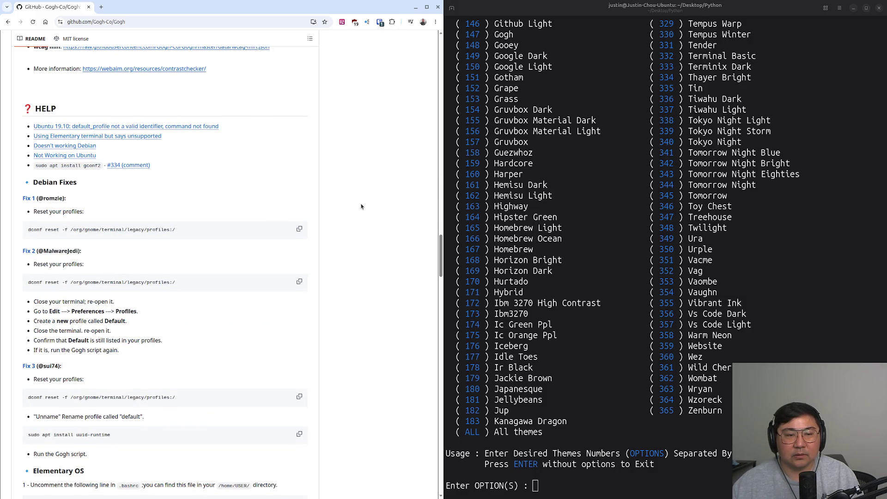
pyautogui.scroll(-10, 361, 207)
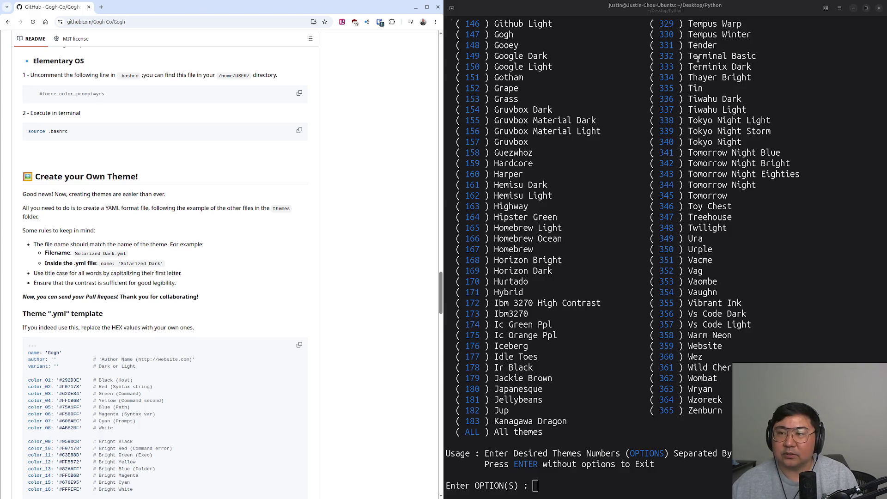
# Maximize the terminal and scroll through Gogh's numbered theme list back to the prompt.
pyautogui.click(866, 9)
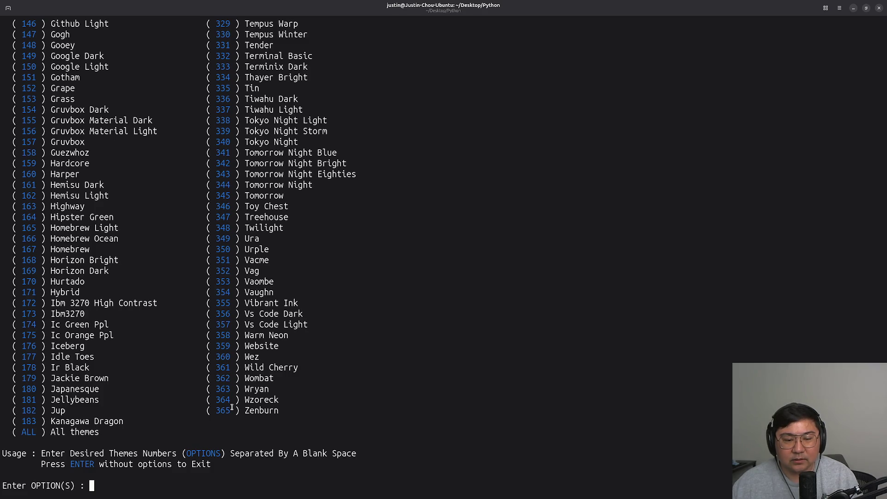
pyautogui.scroll(9, 232, 407)
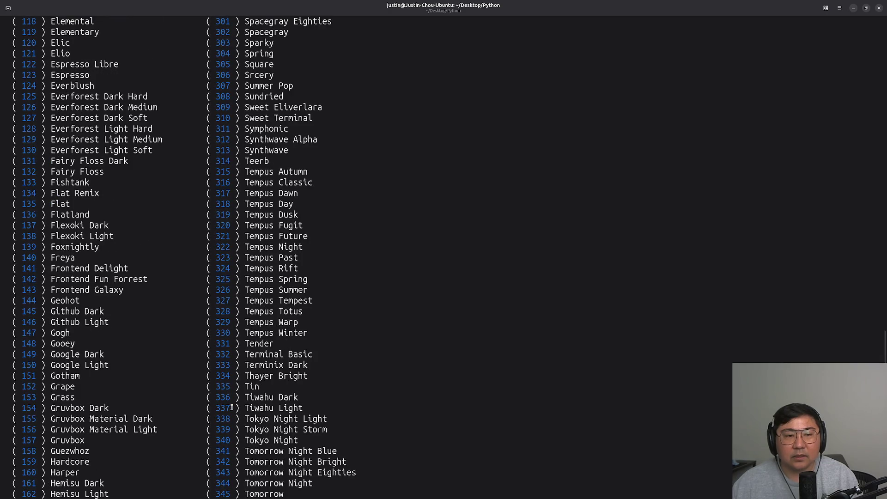
pyautogui.scroll(20, 232, 407)
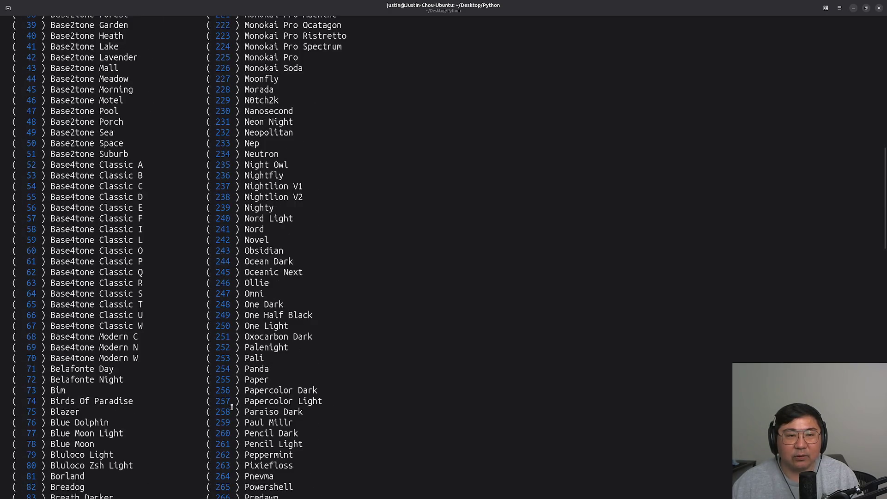
pyautogui.scroll(14, 232, 407)
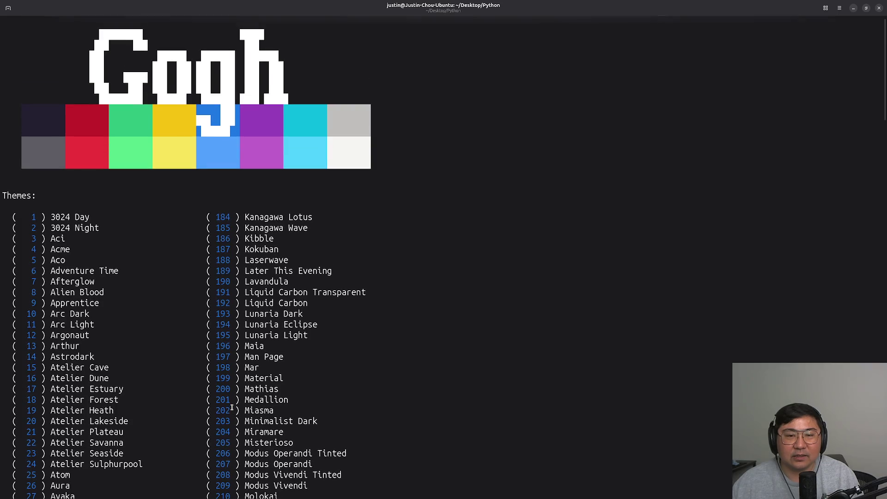
pyautogui.scroll(-3, 219, 388)
pyautogui.scroll(-20, 219, 388)
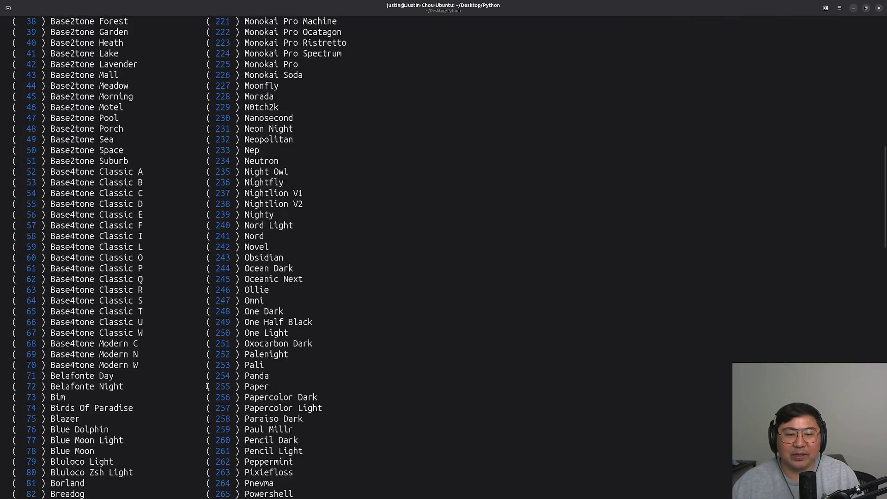
pyautogui.scroll(-20, 207, 388)
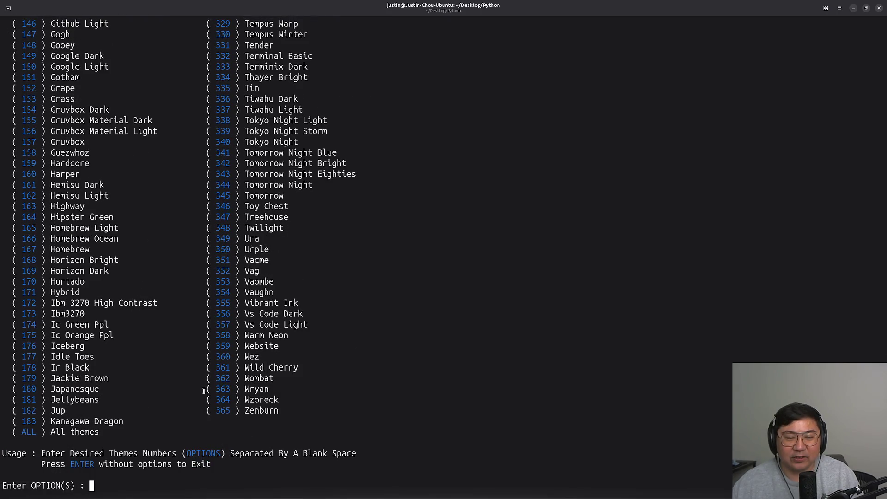
pyautogui.hotkey('alt', 'Tab')
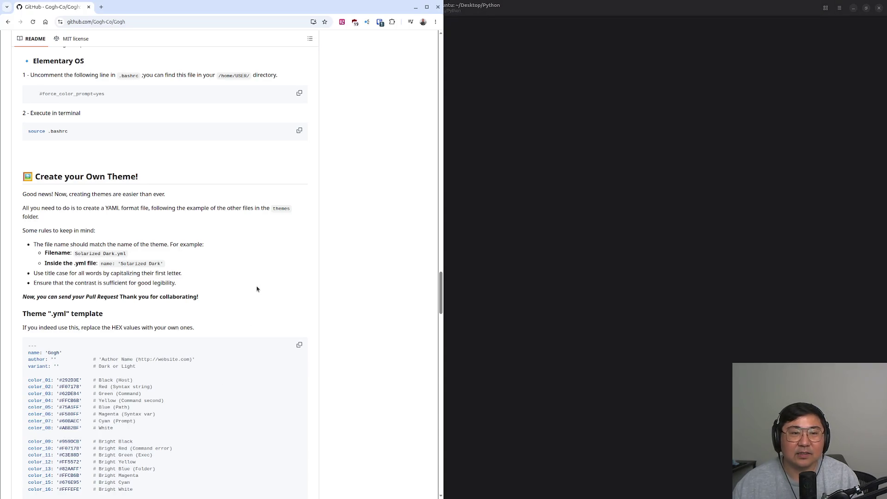
# Scroll the Gogh README back to the top and follow its 'Visit the Website' link.
pyautogui.scroll(10, 257, 289)
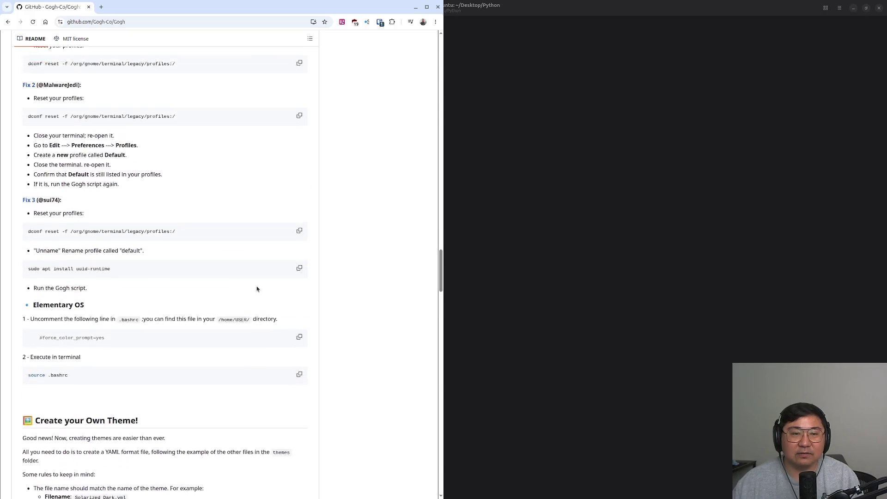
pyautogui.scroll(12, 257, 290)
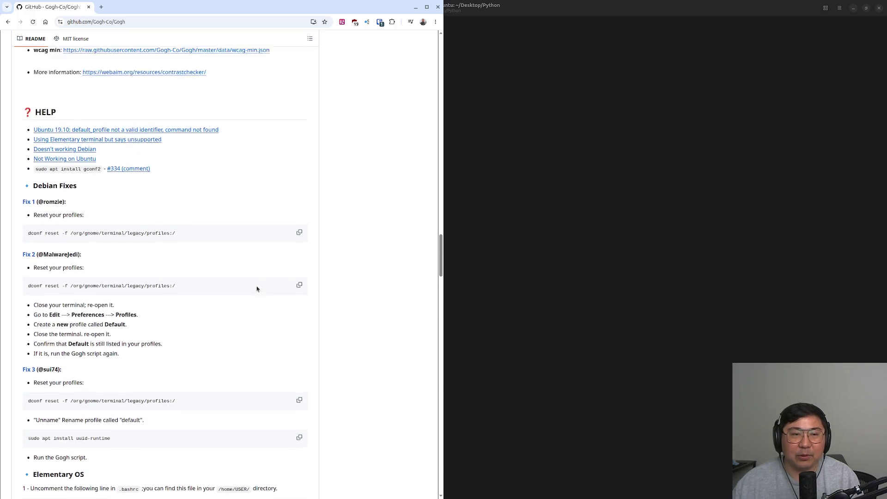
pyautogui.scroll(2, 257, 289)
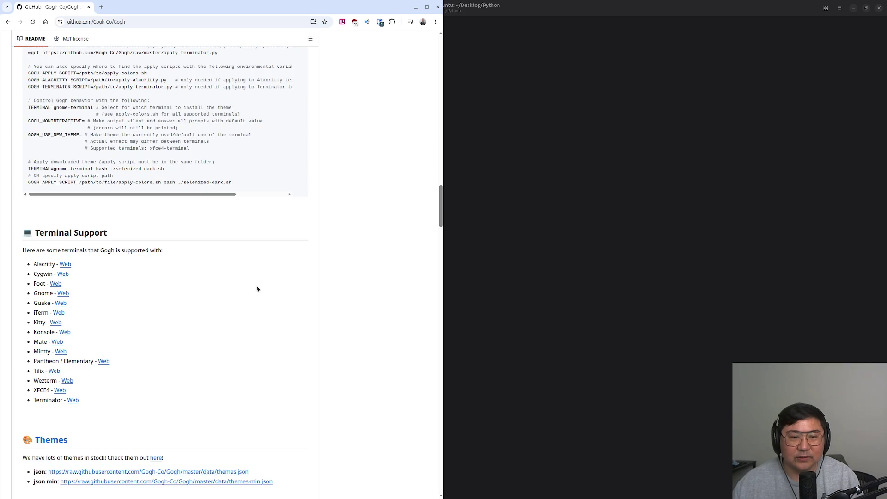
pyautogui.scroll(7, 286, 288)
pyautogui.scroll(13, 314, 295)
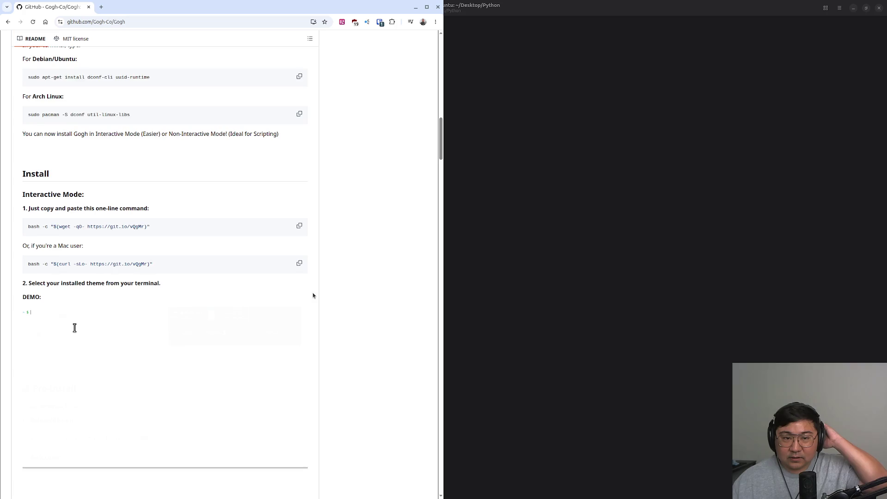
pyautogui.scroll(3, 313, 295)
pyautogui.scroll(4, 313, 296)
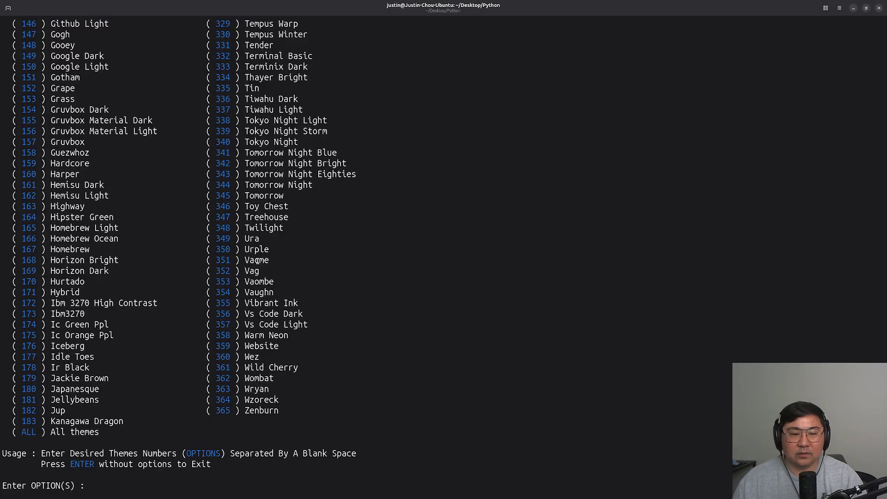
pyautogui.scroll(7, 252, 263)
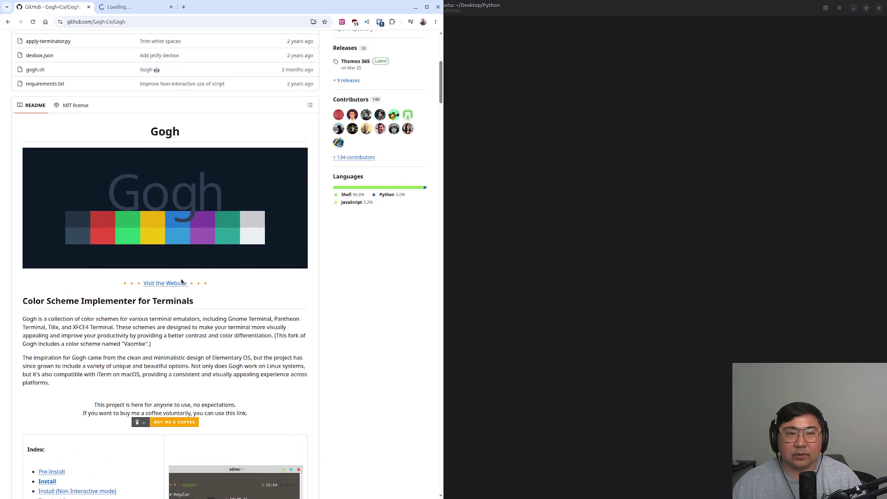
pyautogui.click(181, 283)
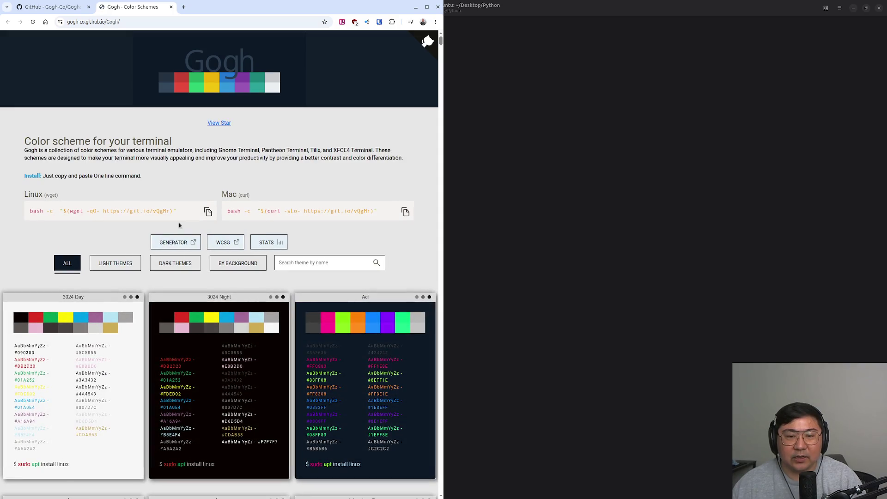
# Maximize Chrome, filter the Gogh gallery to Light Themes, and briefly preview 3024 Day.
pyautogui.click(427, 7)
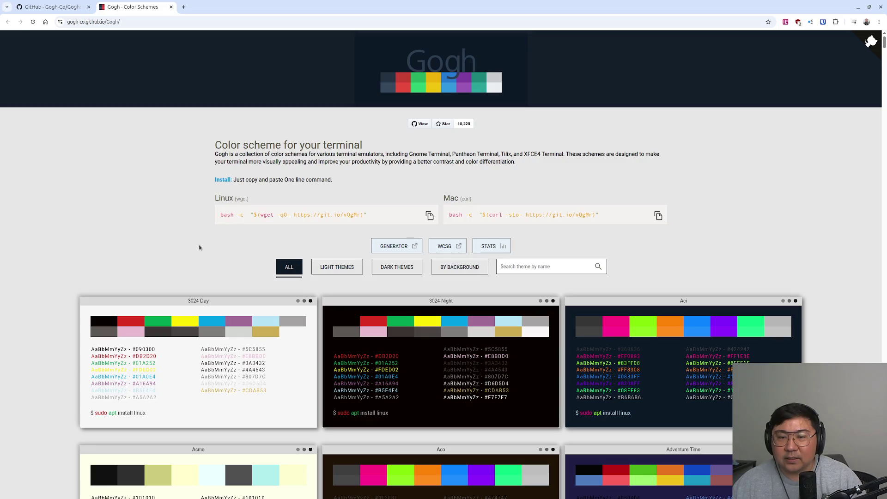
pyautogui.click(337, 267)
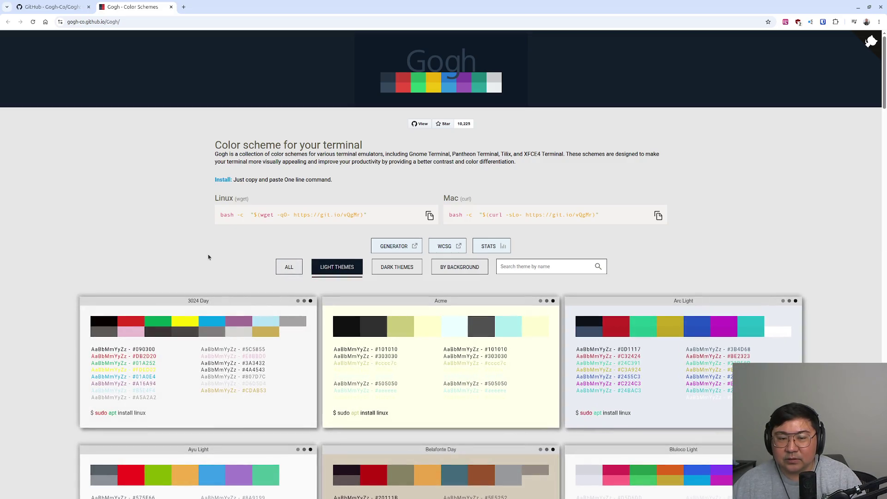
pyautogui.scroll(-3, 79, 246)
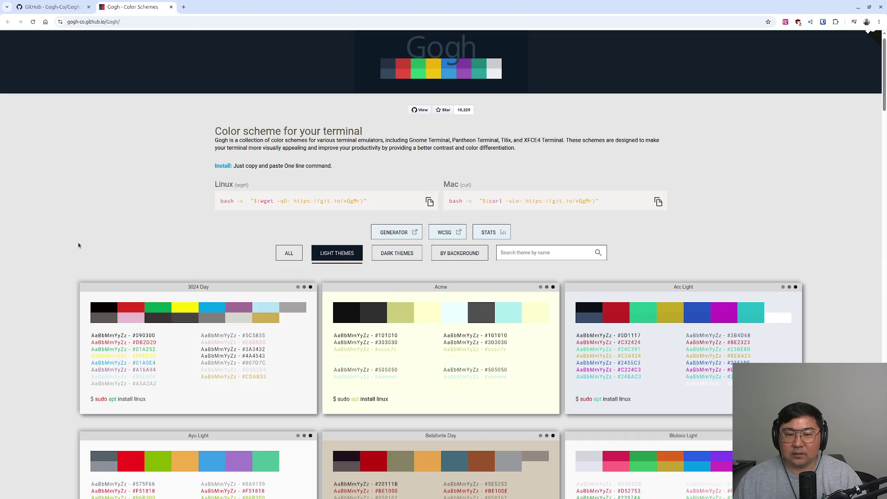
pyautogui.scroll(-3, 79, 246)
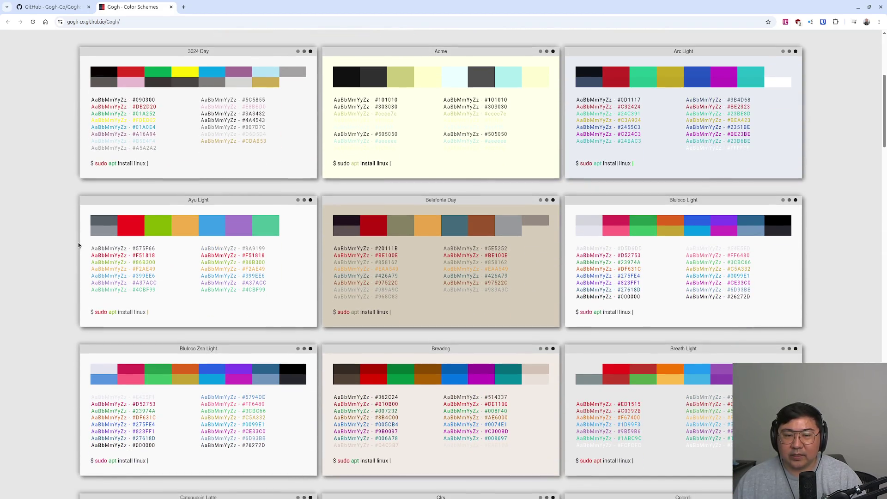
pyautogui.scroll(1, 79, 245)
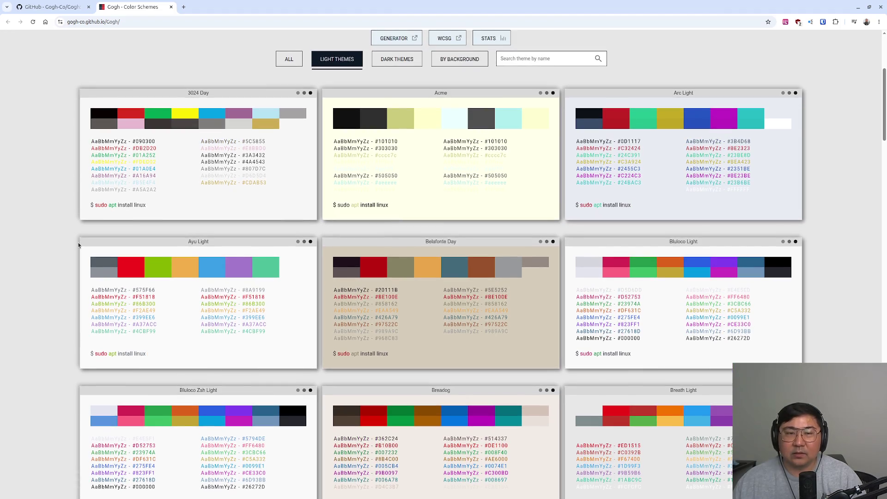
pyautogui.click(207, 185)
pyautogui.click(206, 185)
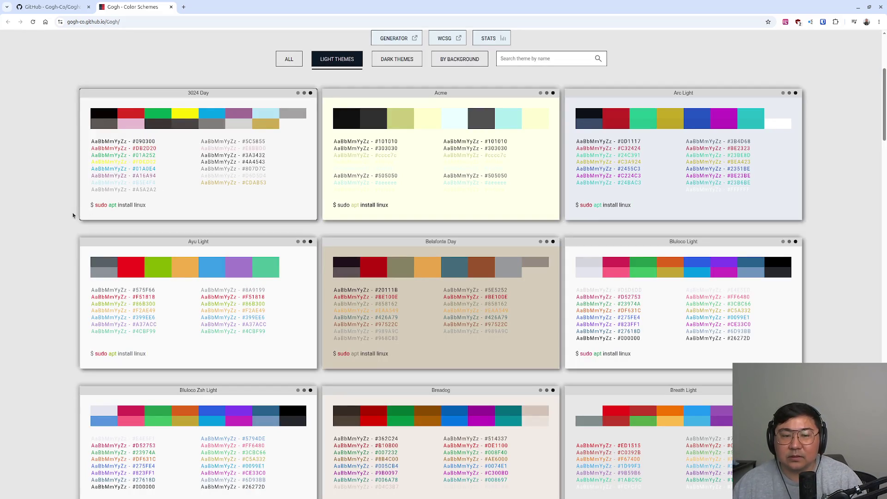
# Scroll down the light-theme cards until Tokyo Night Light is in view.
pyautogui.scroll(-9, 73, 215)
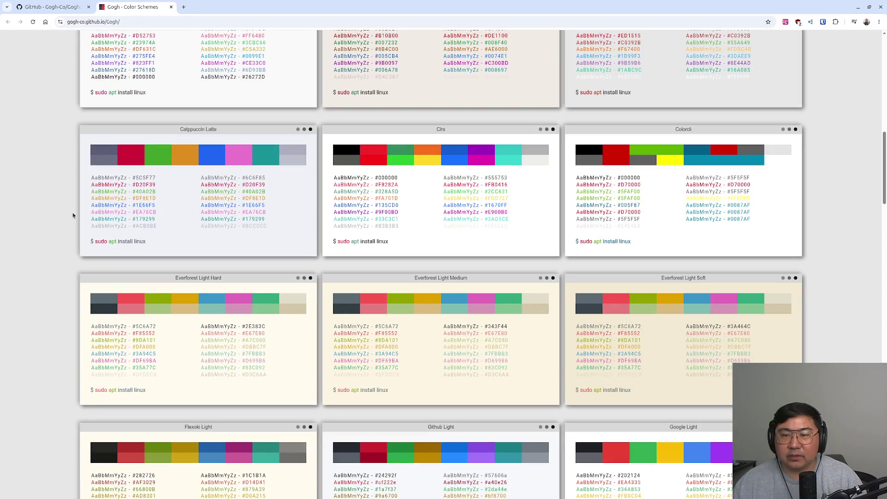
pyautogui.scroll(-9, 73, 215)
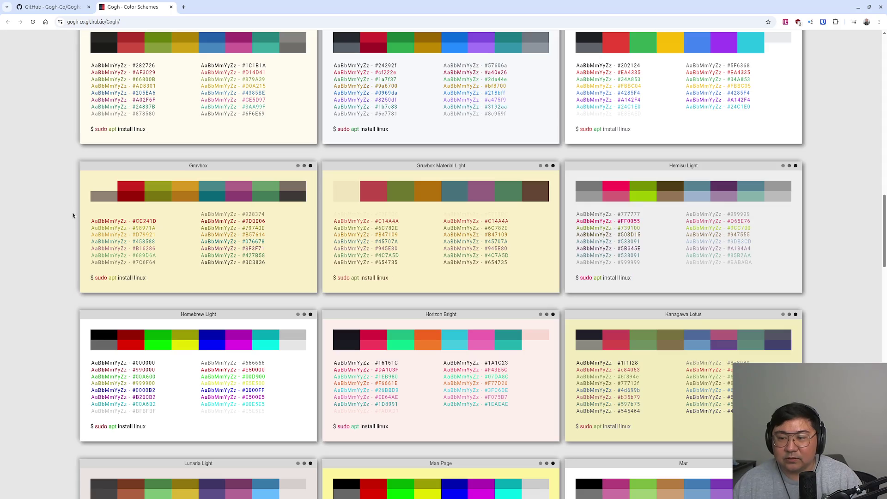
pyautogui.scroll(-9, 73, 215)
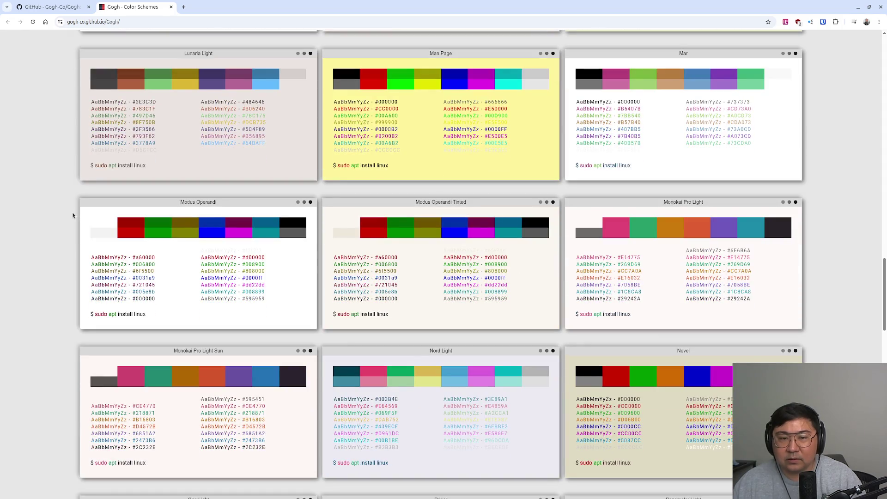
pyautogui.scroll(-5, 73, 215)
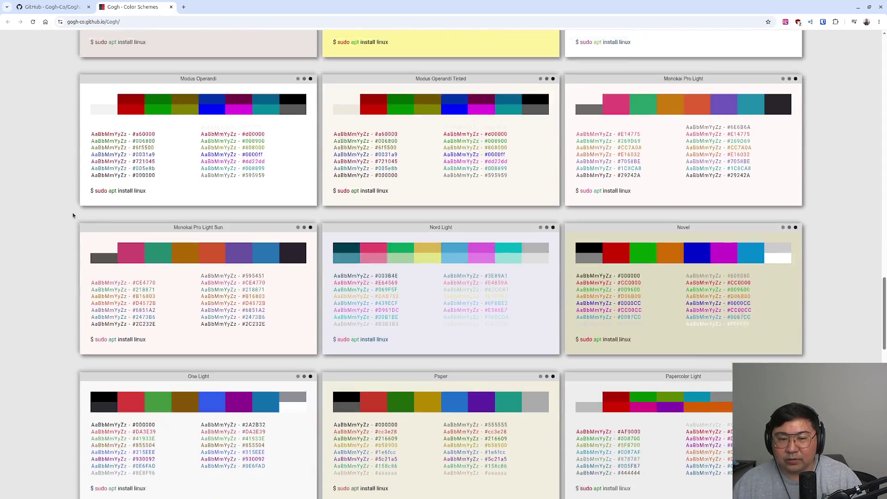
pyautogui.scroll(-5, 73, 215)
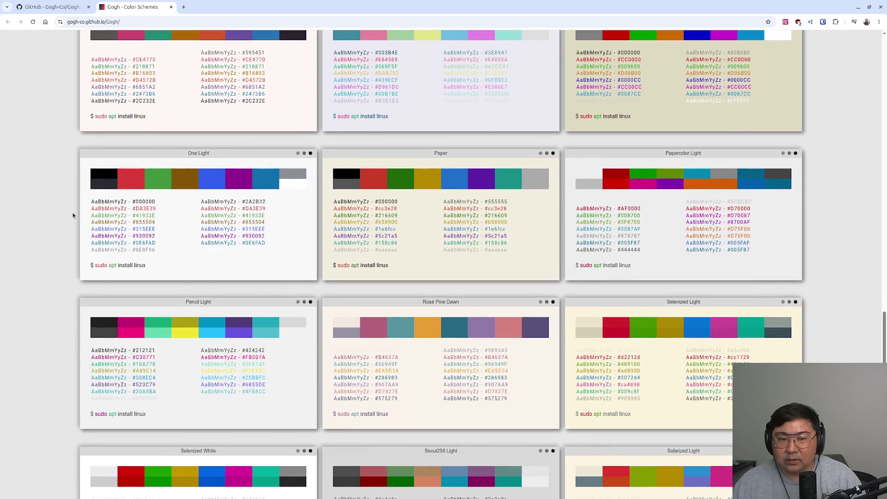
pyautogui.scroll(-6, 73, 215)
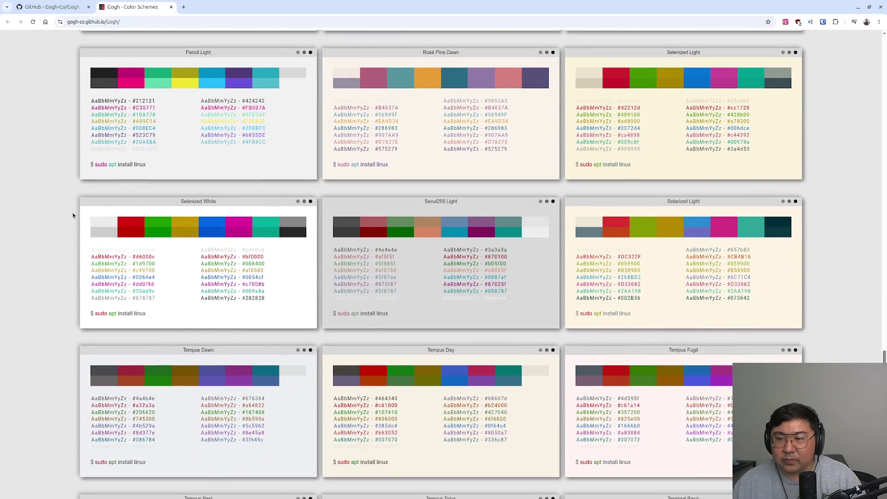
pyautogui.scroll(-4, 73, 215)
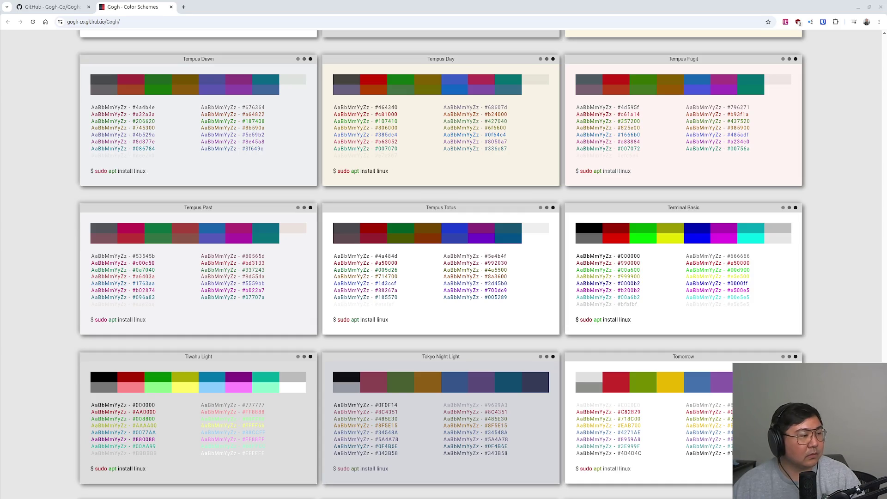
pyautogui.click(45, 275)
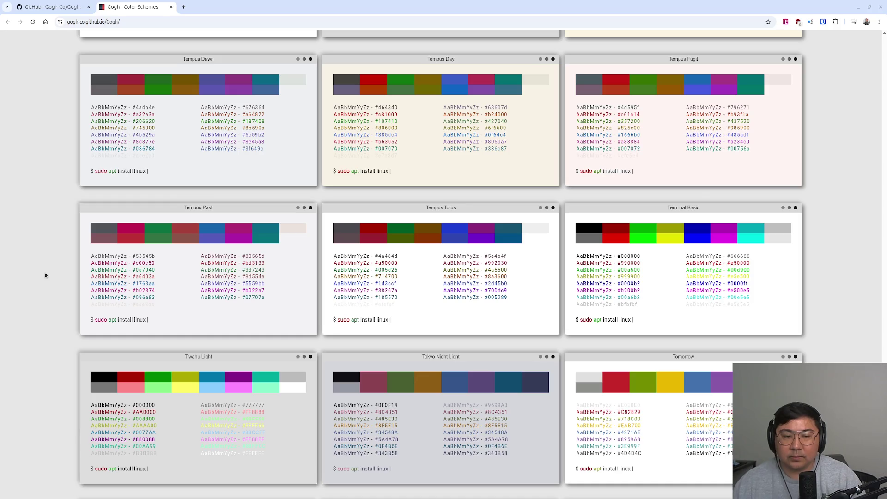
pyautogui.scroll(-3, 45, 275)
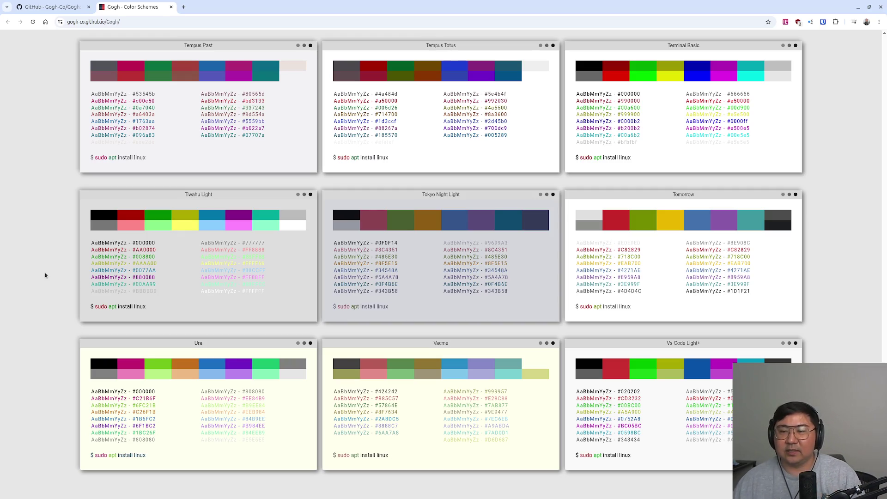
pyautogui.hotkey('alt', 'Tab')
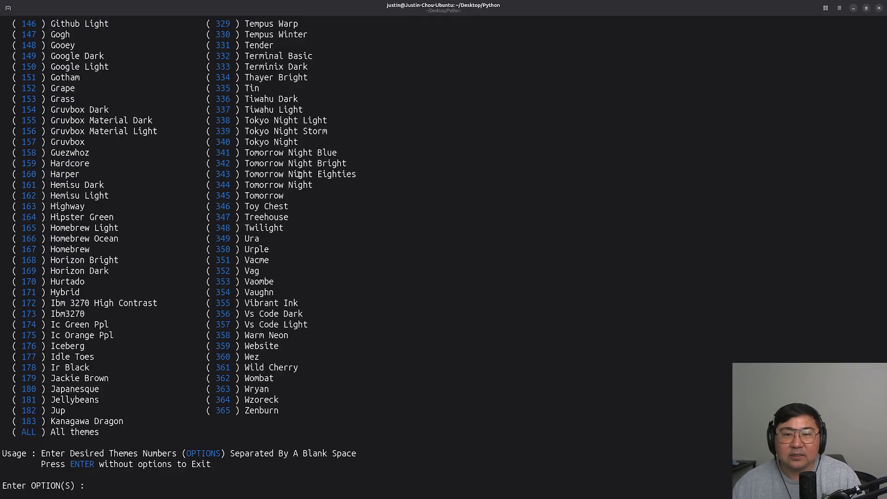
# Choose option 338 (Tokyo Night Light) in the Gogh installer, which reports 'Unsupported terminal!'.
pyautogui.write('33')
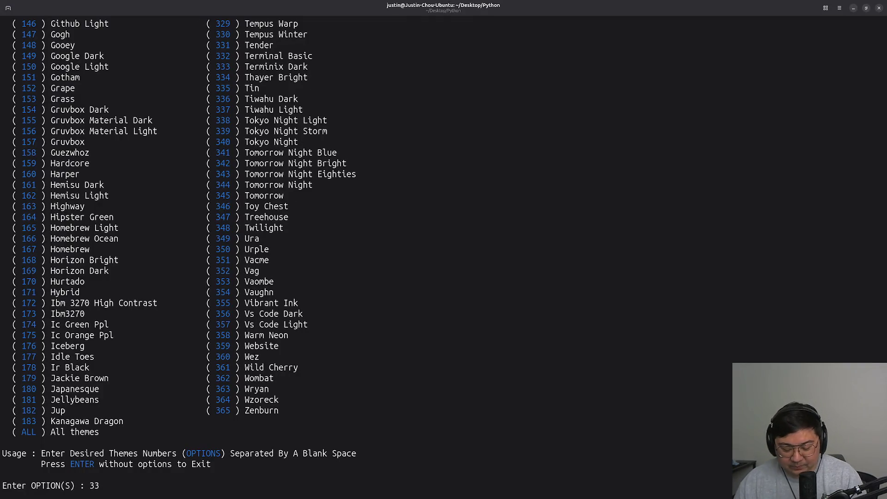
pyautogui.write('8')
pyautogui.press('Return')
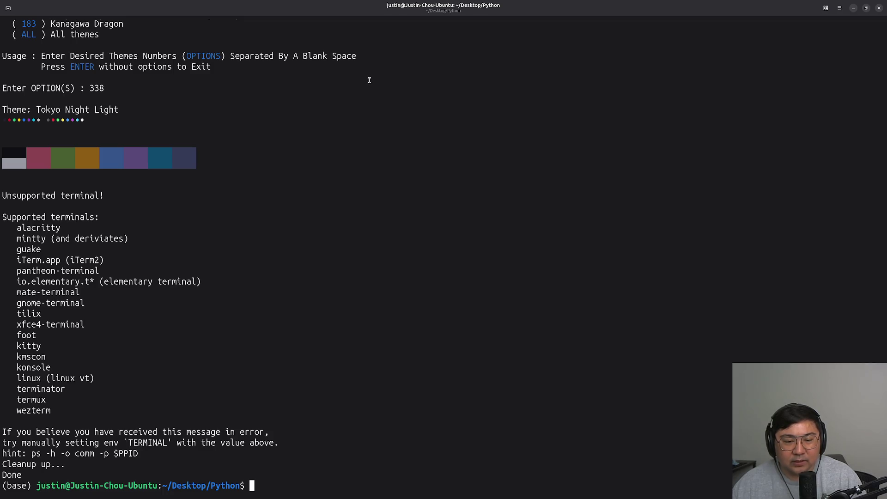
# Look at Ptyxis's window menu and its About information, then close them.
pyautogui.rightClick(334, 4)
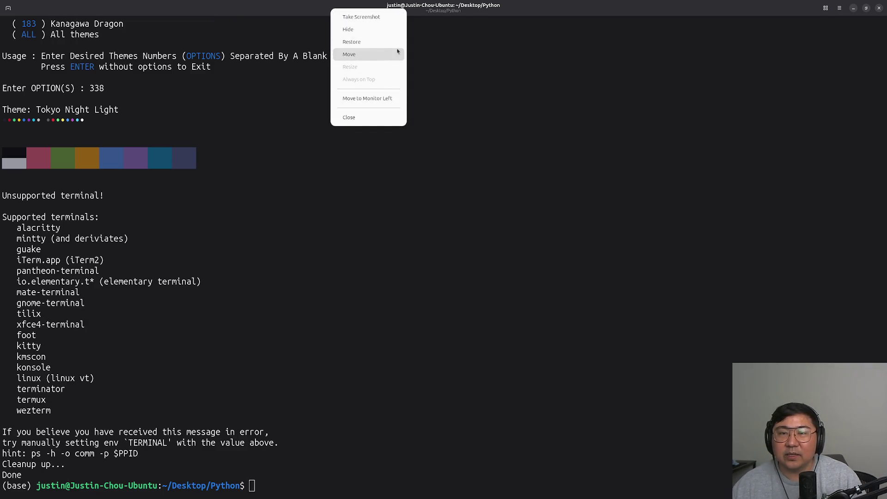
pyautogui.click(578, 46)
pyautogui.click(840, 7)
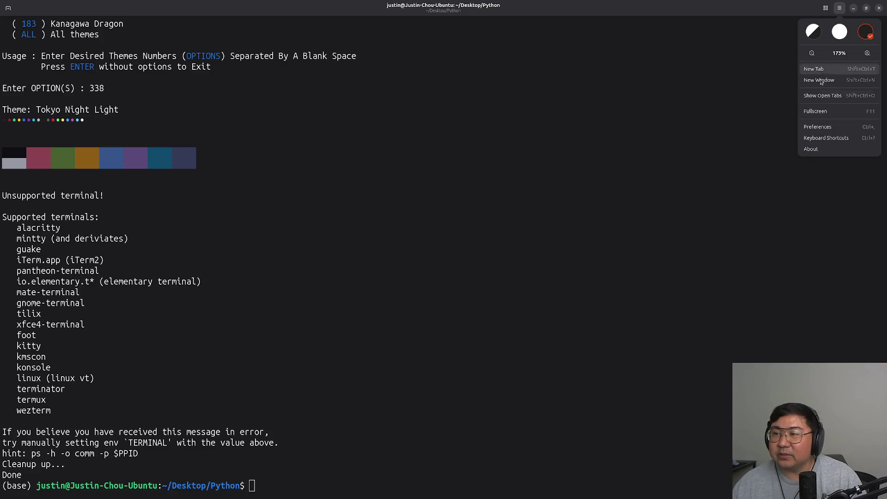
pyautogui.click(832, 149)
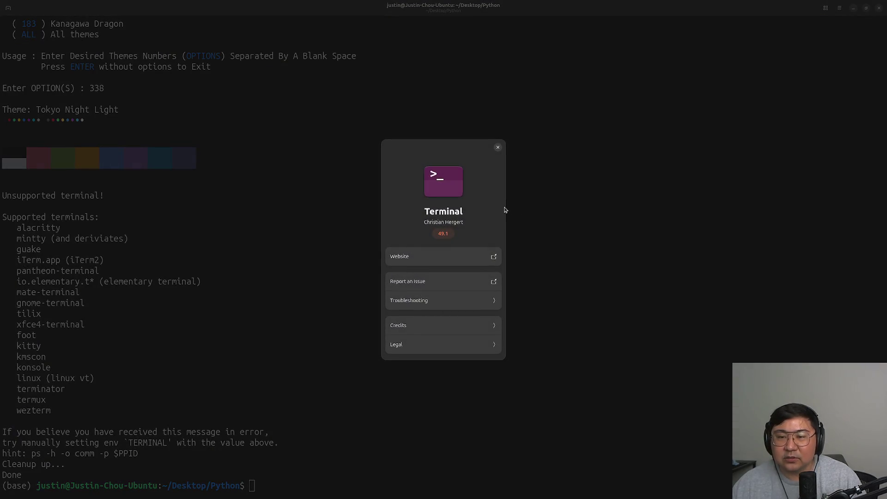
pyautogui.click(498, 148)
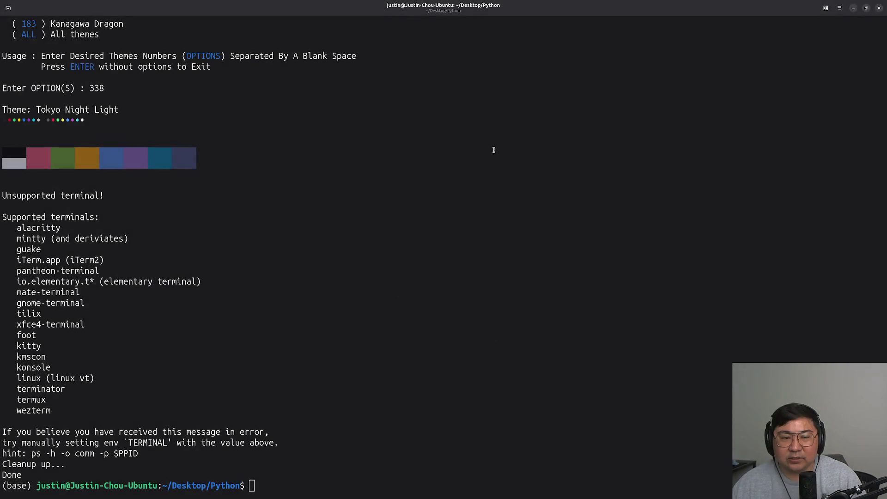
# Bring the Gogh Color Schemes page in Chrome back to the front.
pyautogui.press('super')
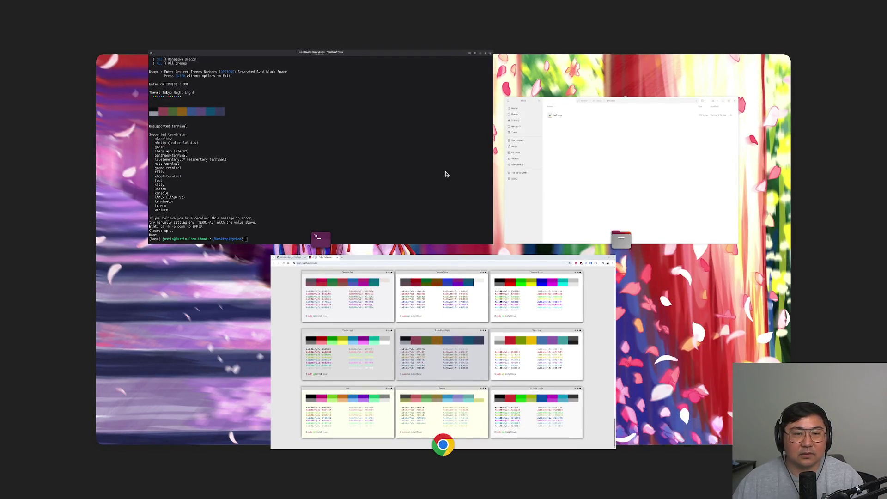
pyautogui.click(446, 174)
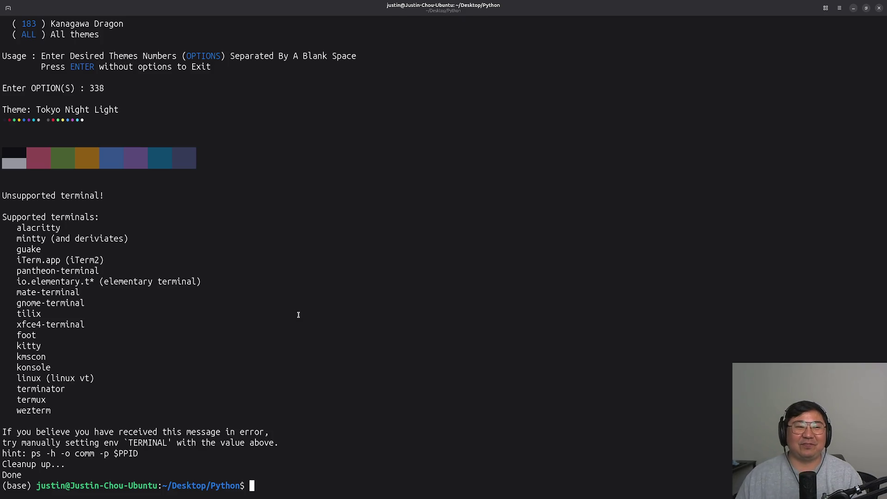
pyautogui.hotkey('alt', 'Tab')
pyautogui.hotkey('alt', 'Tab')
pyautogui.press('Escape')
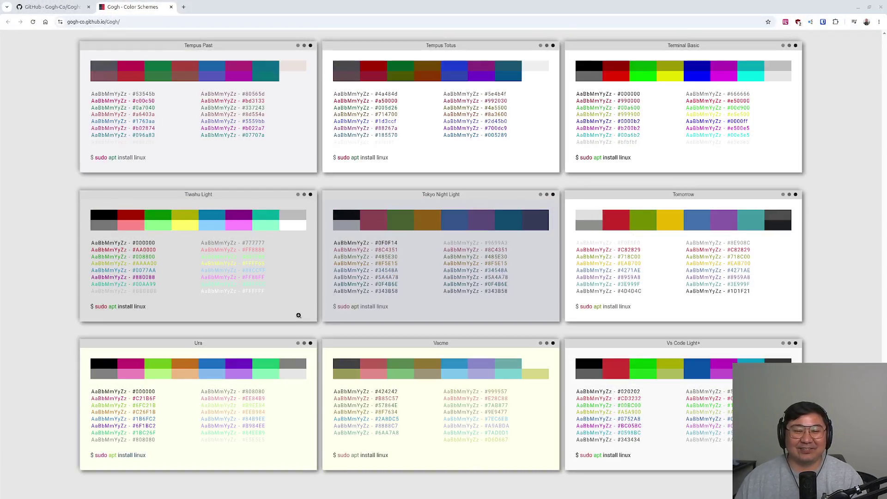
# In a new tab, search Google for 'best terminal' and read the expanded AI Overview.
pyautogui.hotkey('ctrl', 't')
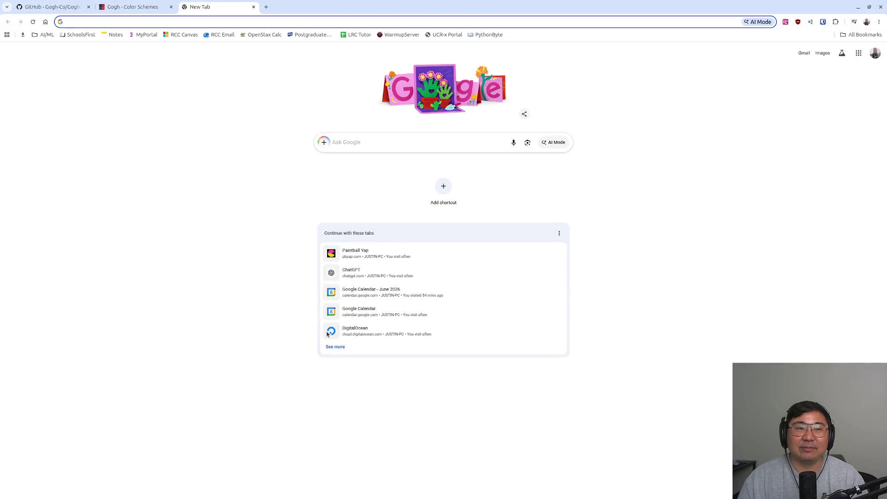
pyautogui.write('best terminal')
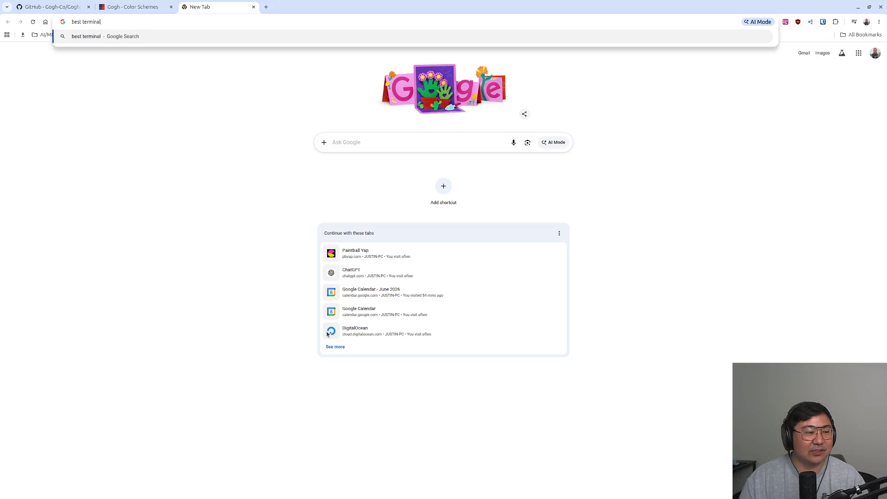
pyautogui.press('Return')
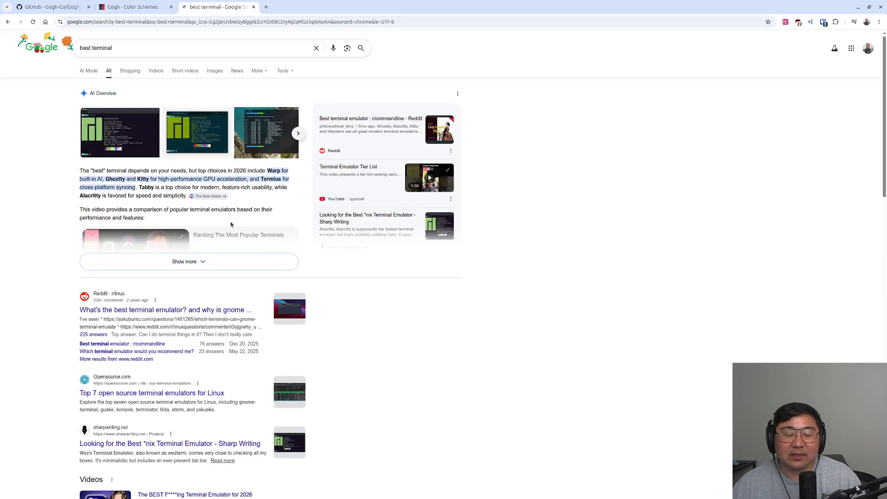
pyautogui.click(213, 262)
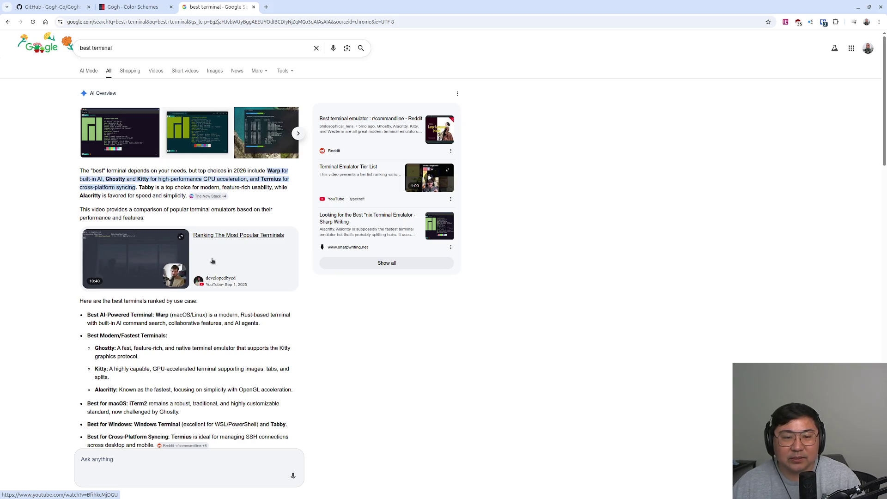
pyautogui.scroll(-3, 213, 262)
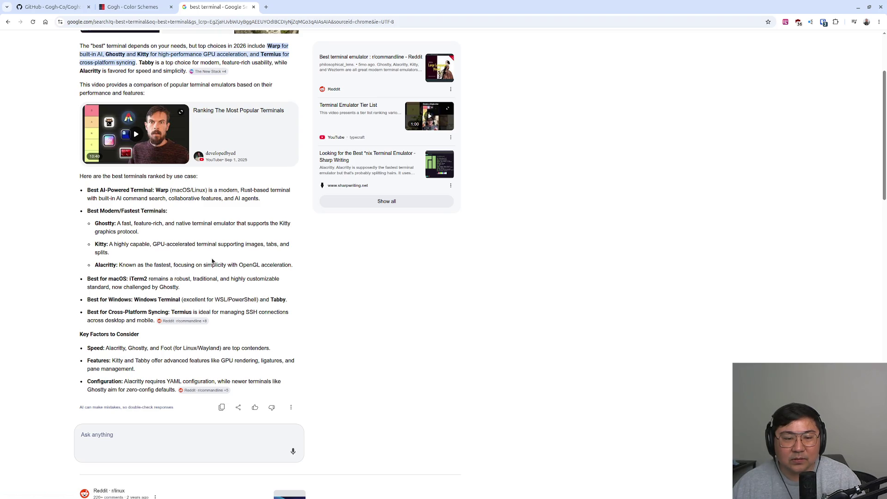
pyautogui.scroll(-1, 212, 261)
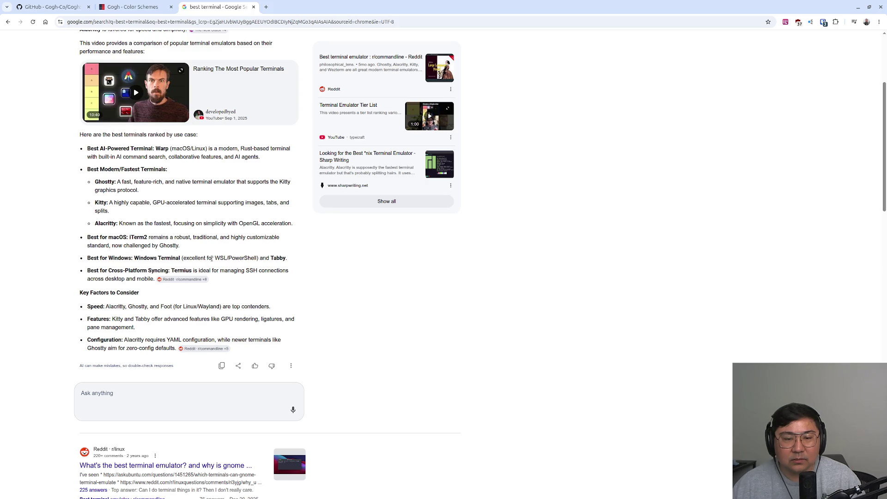
pyautogui.scroll(4, 212, 259)
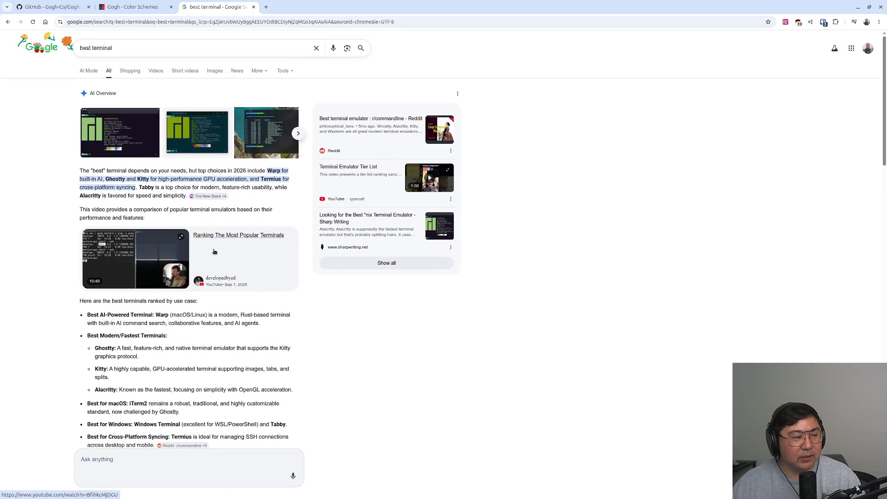
# Search 'gnome-terminal', then pick the 'gnome terminal vs kitty' suggestion.
pyautogui.click(205, 53)
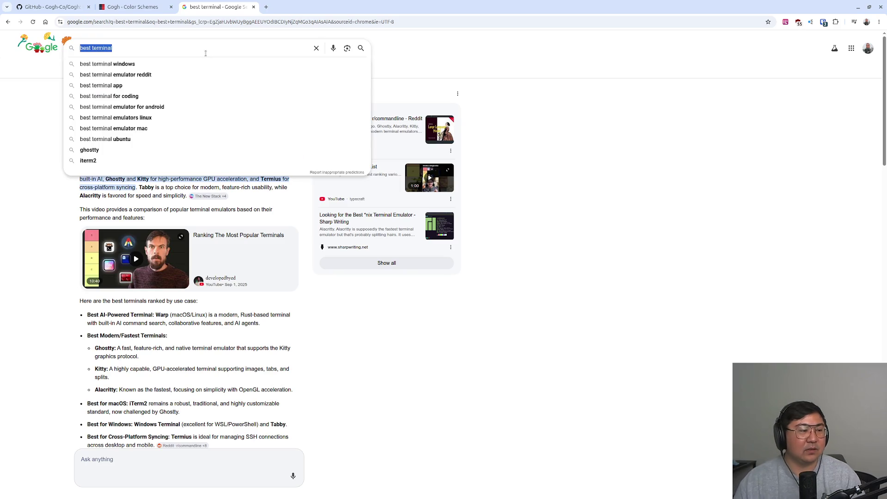
pyautogui.write('gnome-terminal')
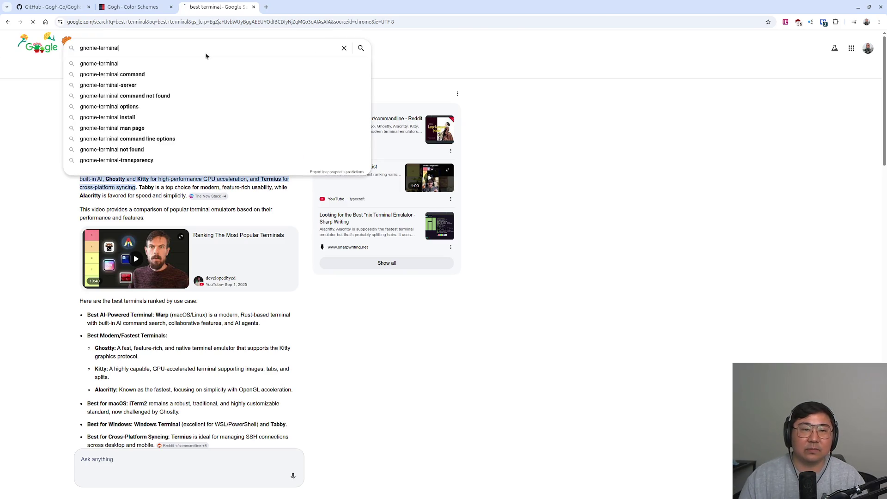
pyautogui.press('Return')
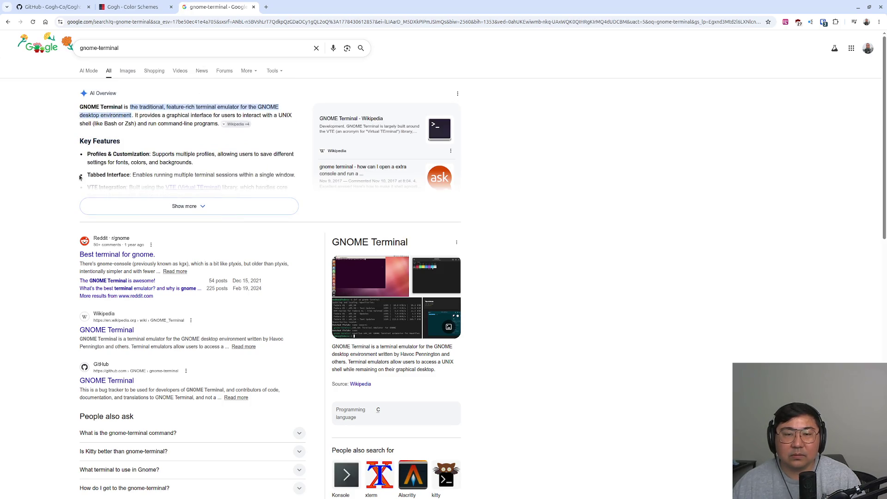
pyautogui.click(149, 52)
pyautogui.write('vs')
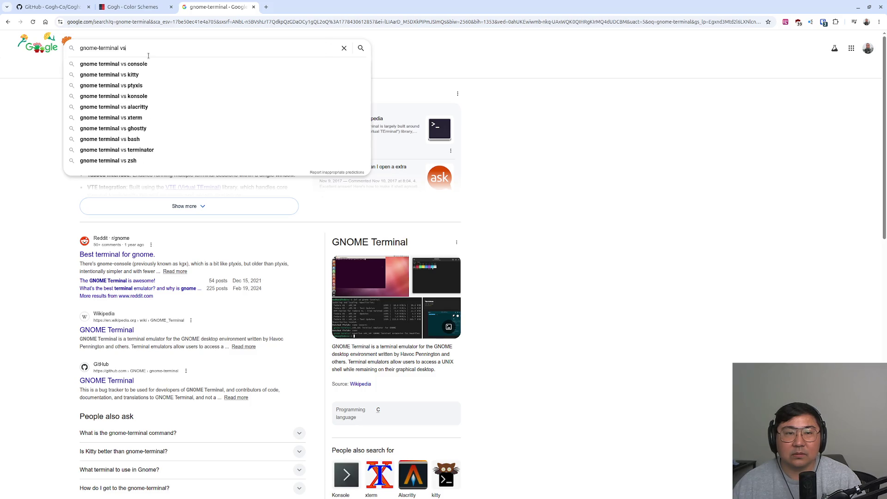
pyautogui.click(144, 76)
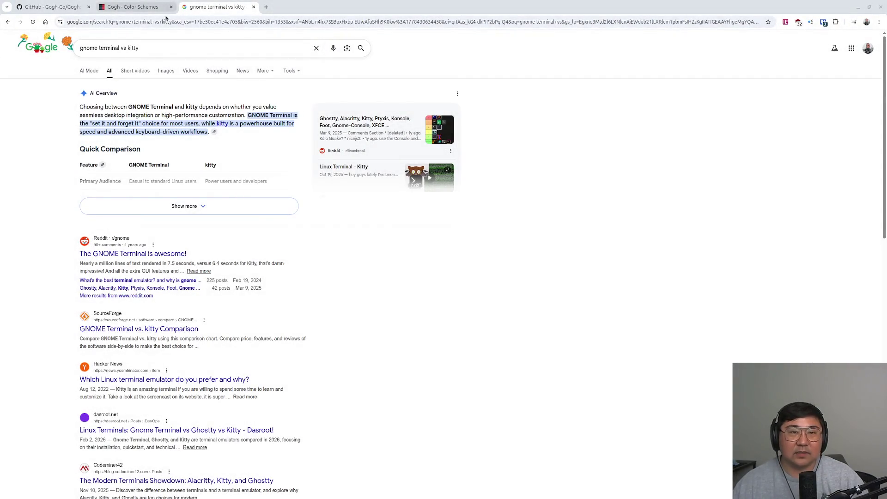
# Ask Gemini 'out of these terminals which one should i be using' with the terminal-list screenshot attached.
pyautogui.click(170, 22)
pyautogui.write('gem')
pyautogui.press('Return')
pyautogui.write('out of these terminals which one ')
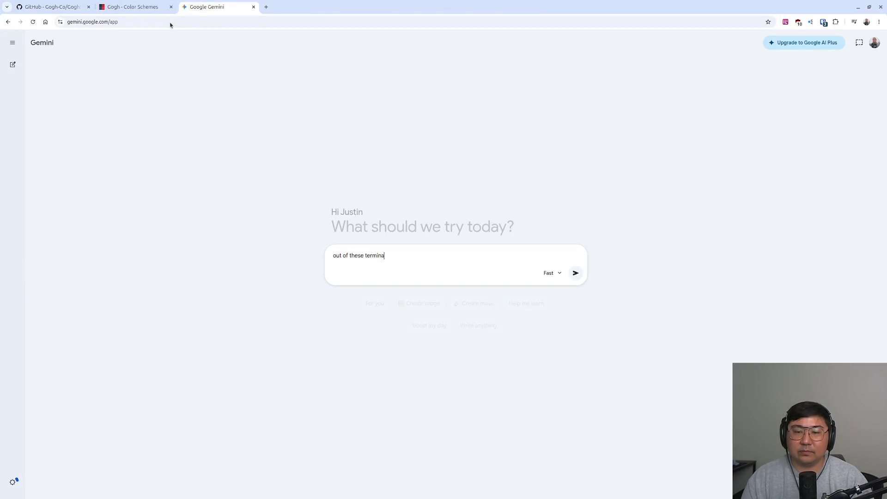
pyautogui.write('should i be using')
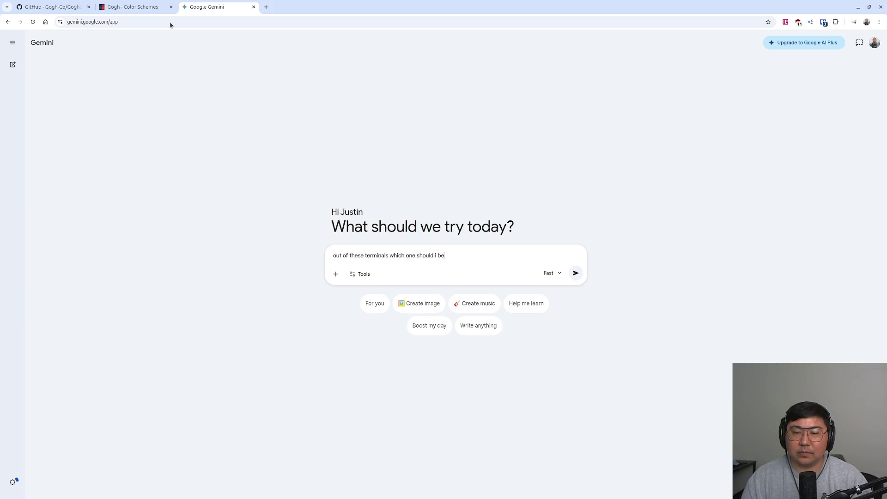
pyautogui.hotkey('ctrl', 'v')
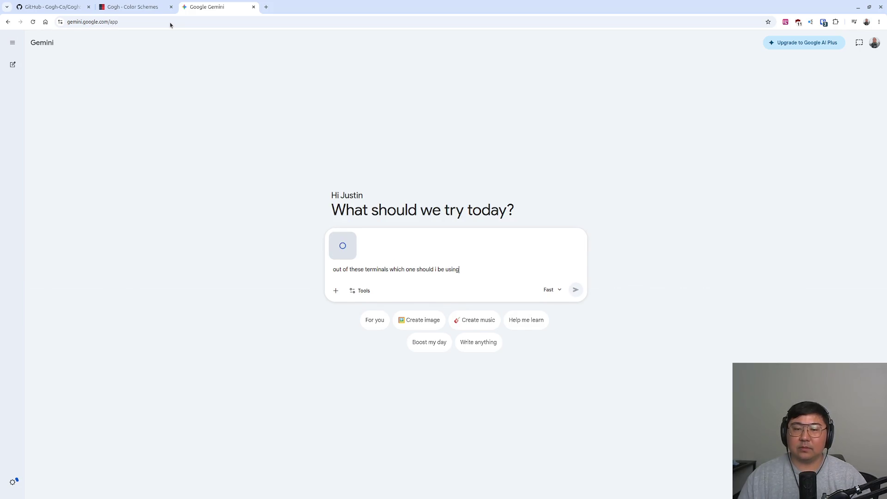
pyautogui.press('Return')
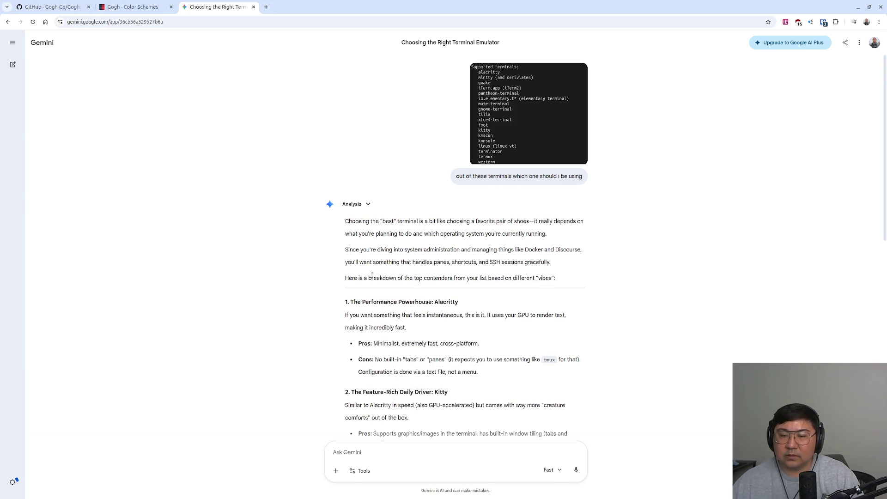
pyautogui.scroll(-3, 371, 269)
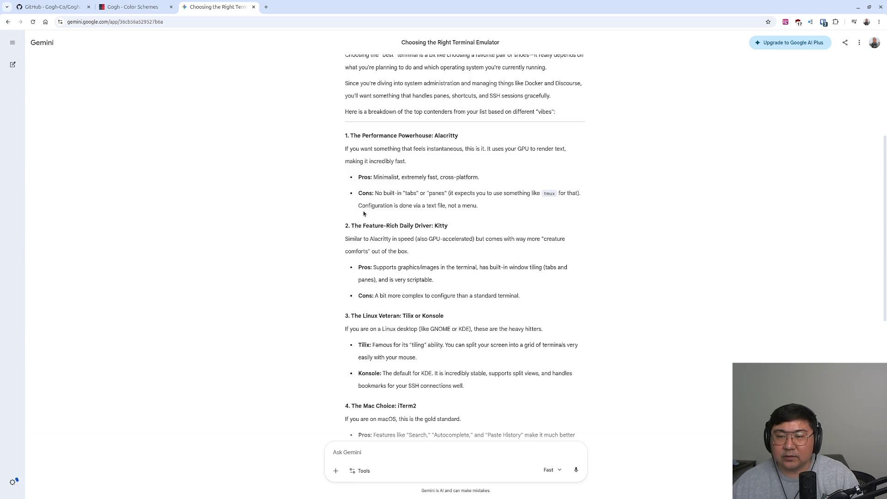
pyautogui.scroll(-3, 364, 214)
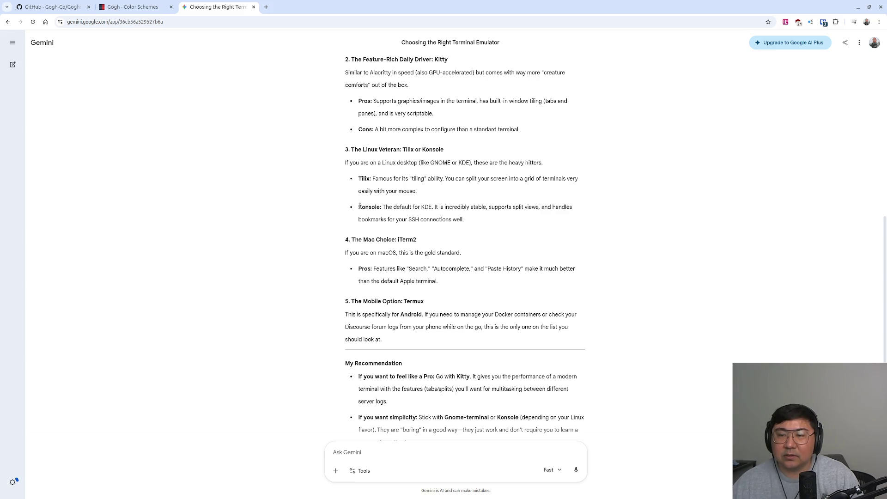
pyautogui.scroll(-2, 360, 206)
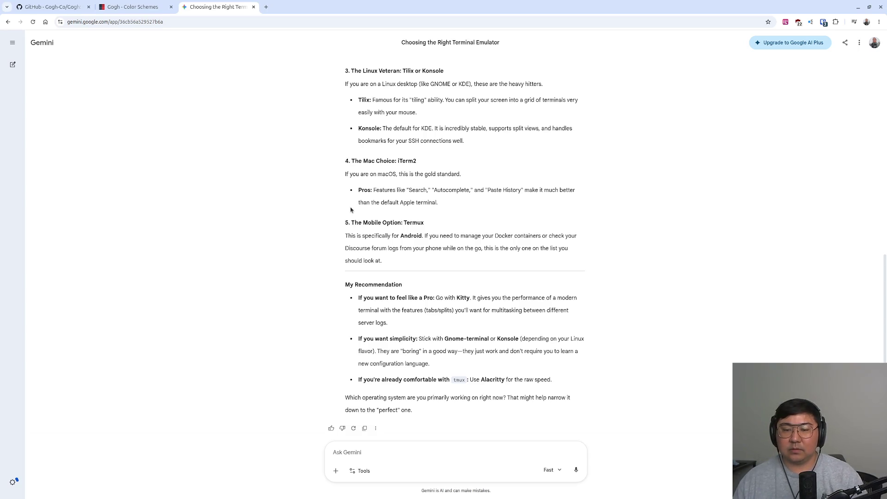
# Reply 'ubuntu', read Gemini's terminal recommendation, then close the chat tab.
pyautogui.write('ubuntu')
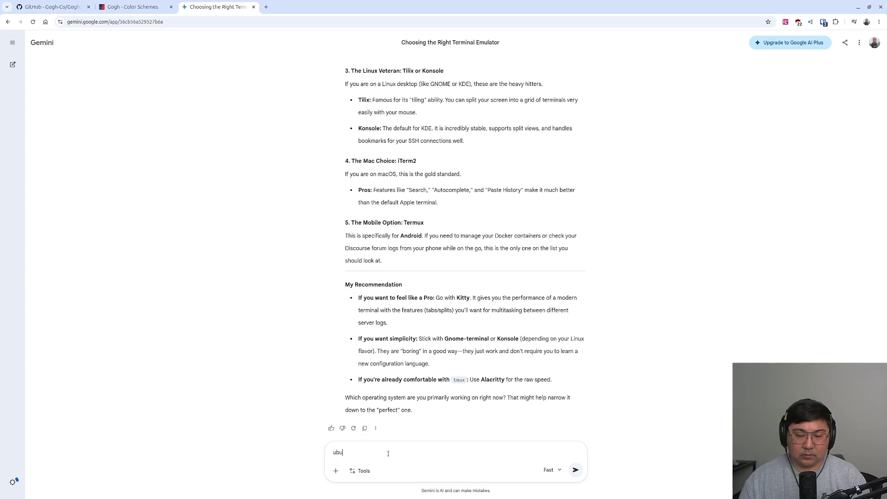
pyautogui.press('Return')
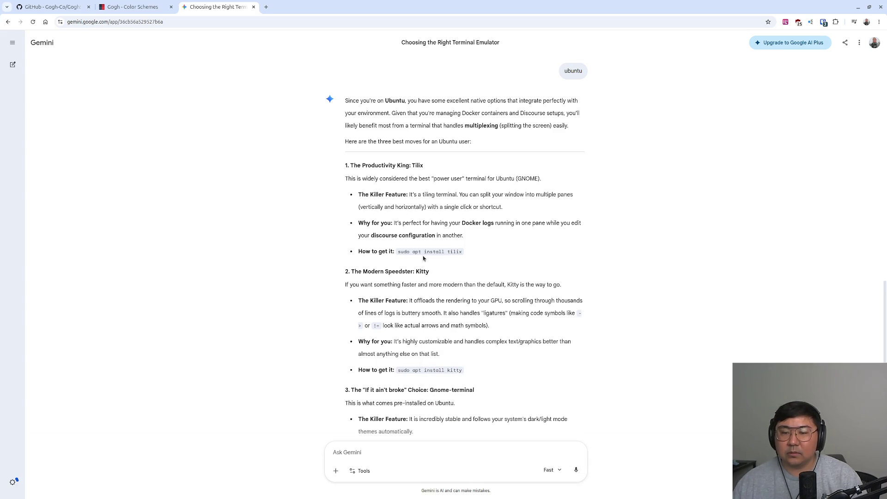
pyautogui.scroll(-4, 423, 256)
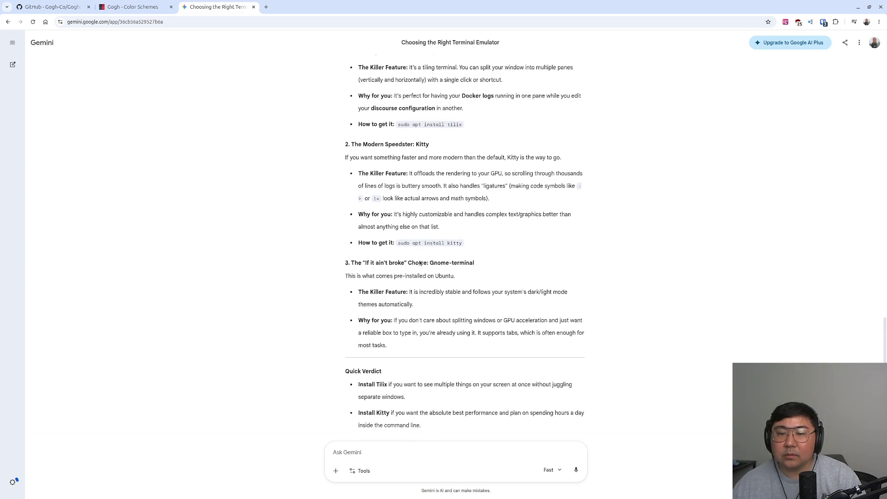
pyautogui.press('super')
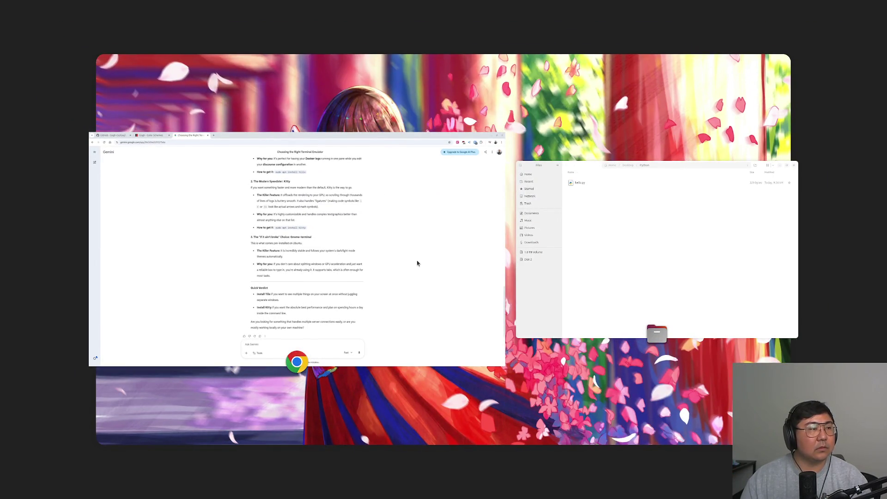
pyautogui.press('super')
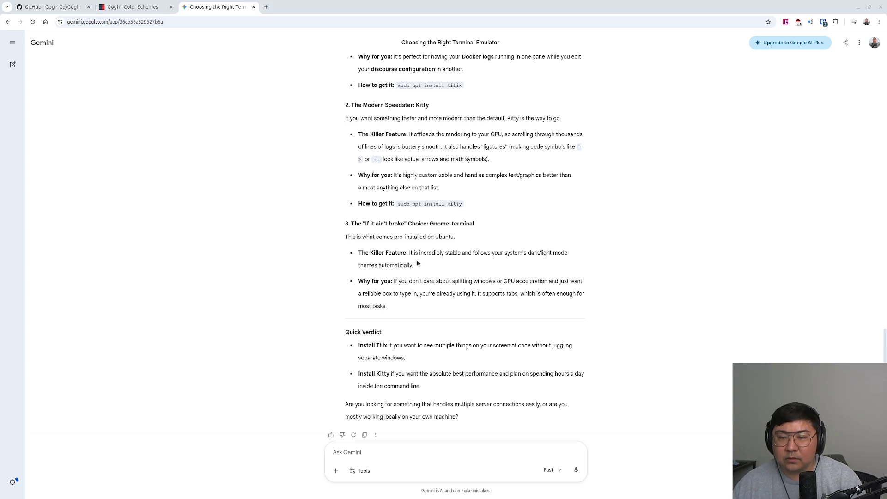
pyautogui.scroll(-1, 417, 264)
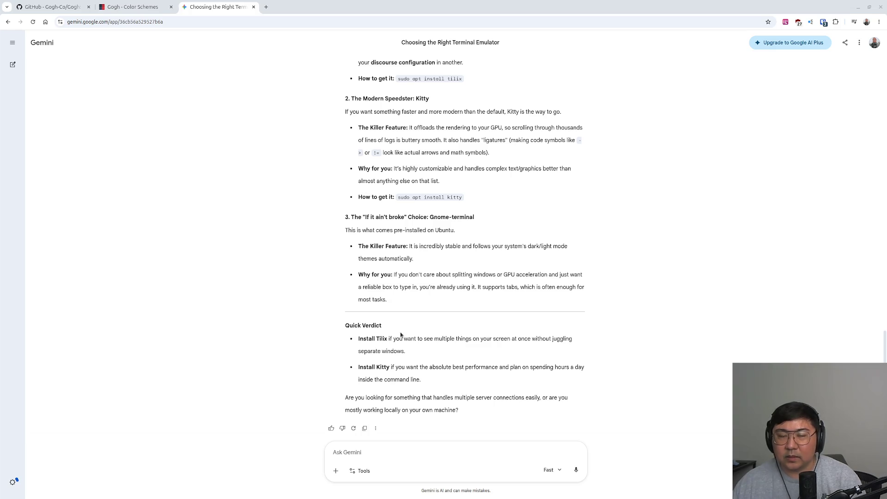
pyautogui.hotkey('ctrl', 'w')
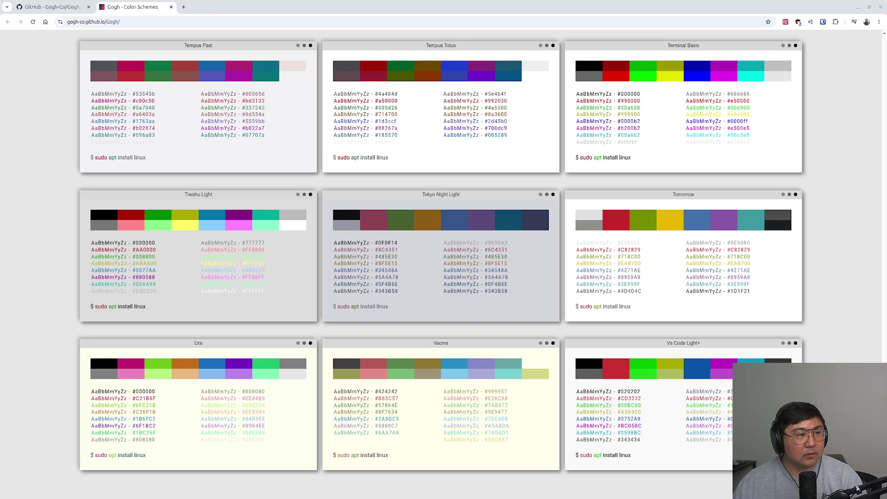
# Open the ptyxis project website from Ptyxis's About dialog, then close the dialog.
pyautogui.hotkey('alt', 'Tab')
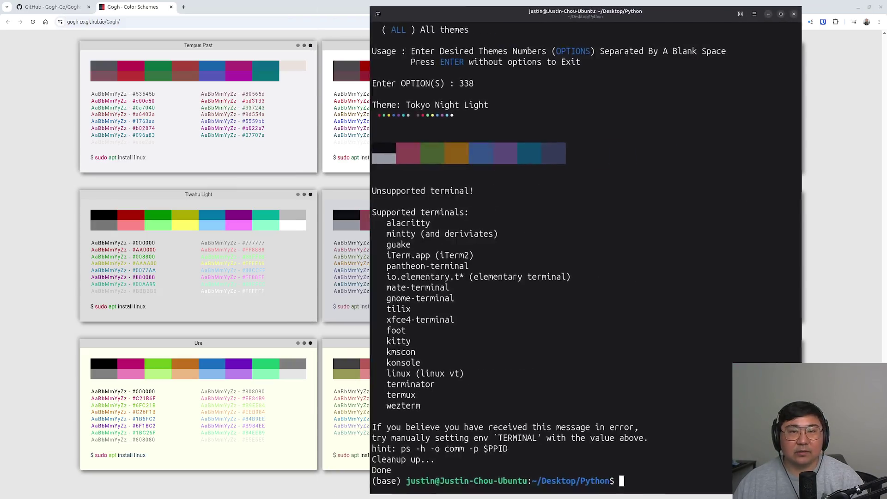
pyautogui.click(834, 13)
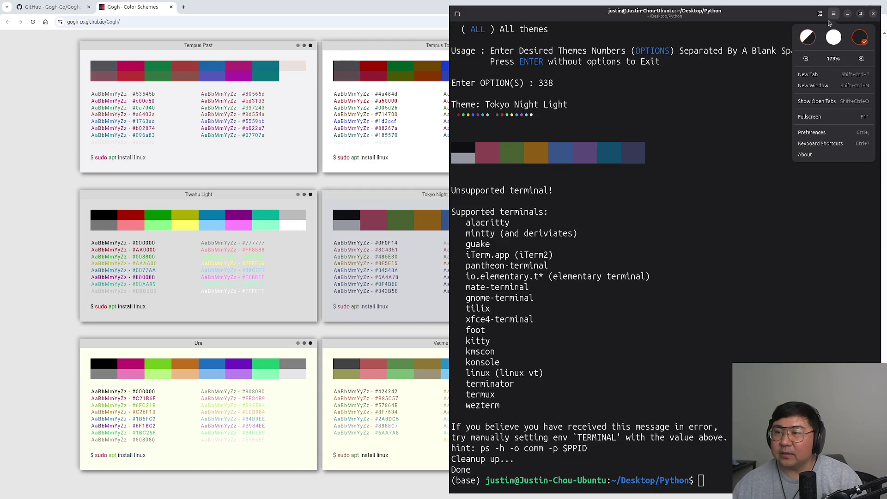
pyautogui.click(806, 157)
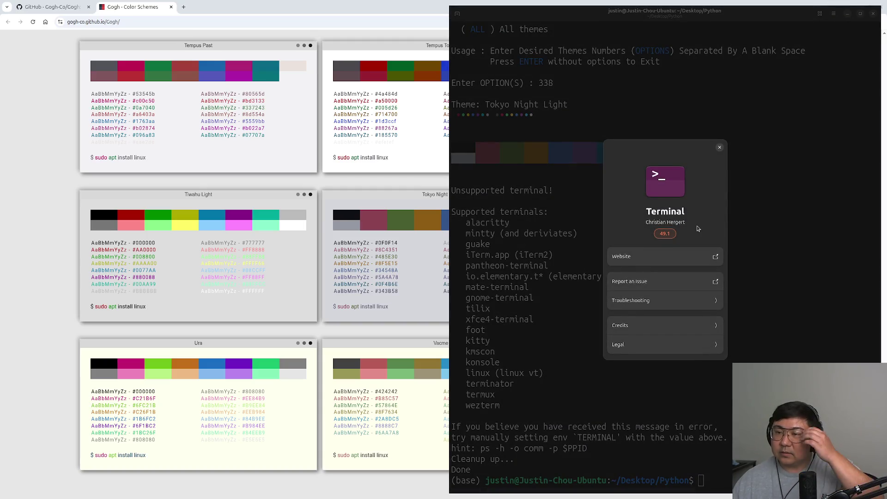
pyautogui.click(686, 257)
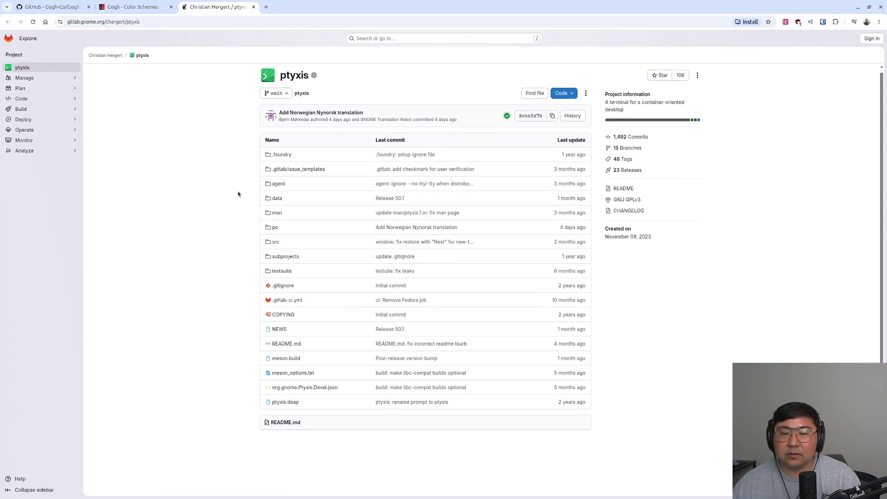
pyautogui.hotkey('alt', 'Tab')
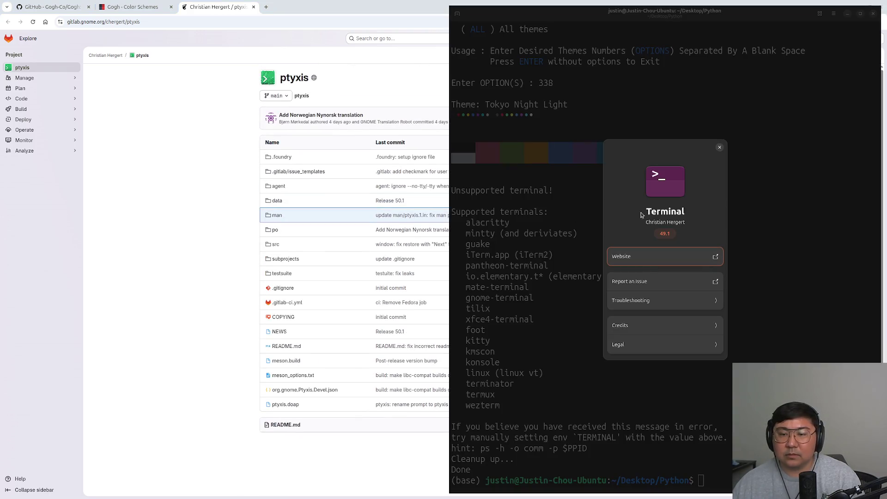
pyautogui.click(720, 147)
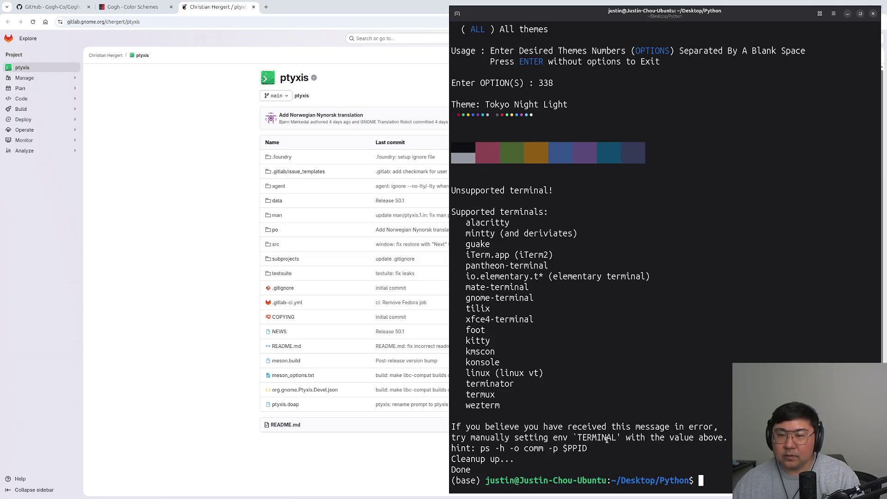
# Search Google for 'alacritty' in a new Chrome tab.
pyautogui.click(248, 336)
pyautogui.hotkey('ctrl', 't')
pyautogui.write('alacritty')
pyautogui.press('Return')
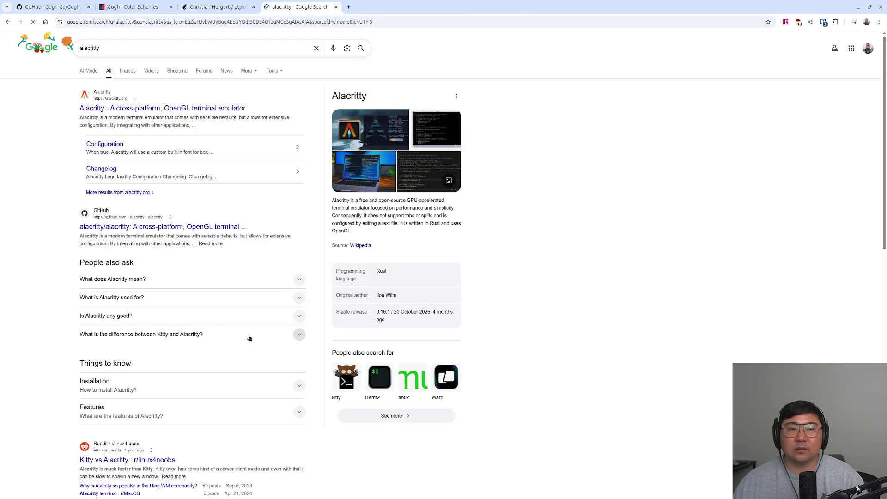
# Go from Alacritty's official site to its Linux build instructions in INSTALL.md.
pyautogui.click(199, 110)
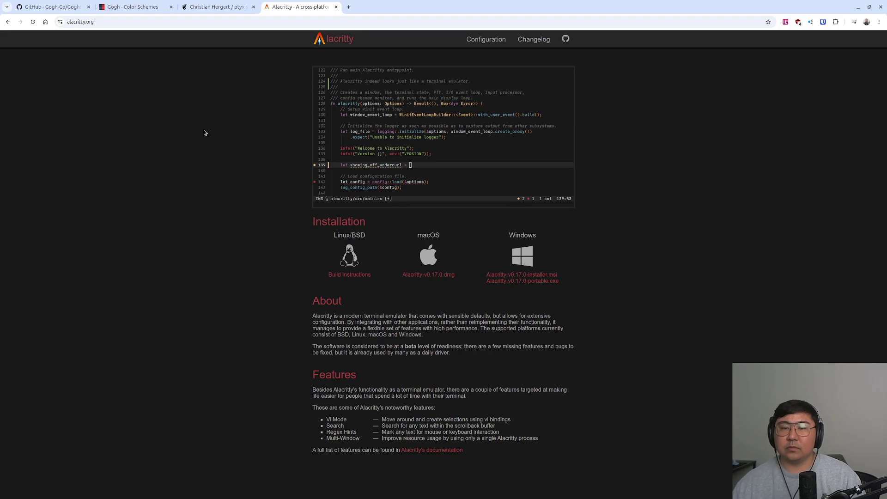
pyautogui.click(344, 279)
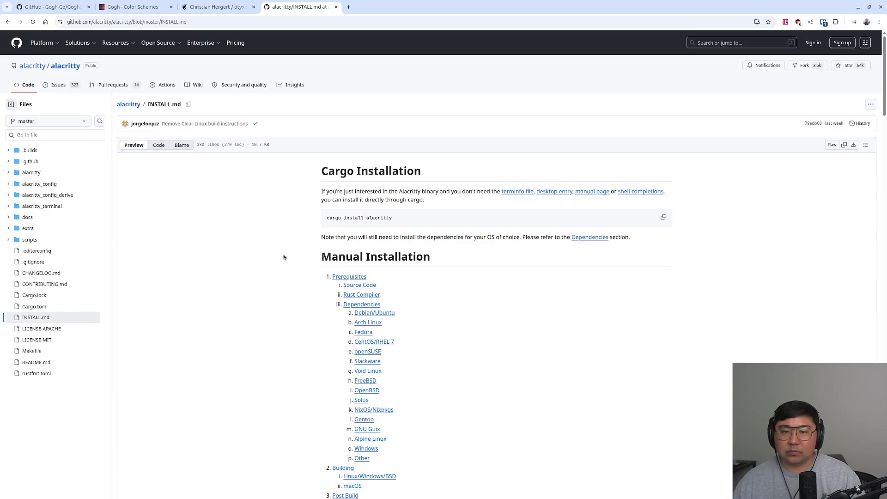
pyautogui.rightClick(284, 258)
pyautogui.scroll(-8, 284, 258)
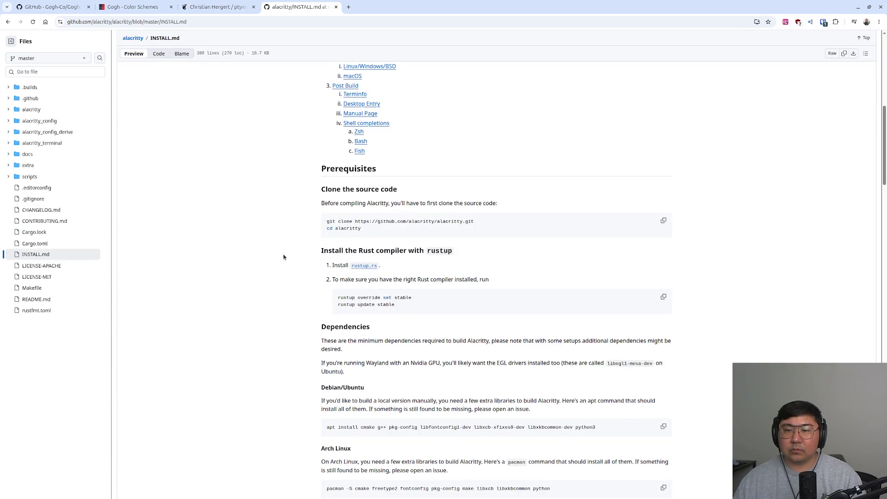
pyautogui.scroll(1, 283, 257)
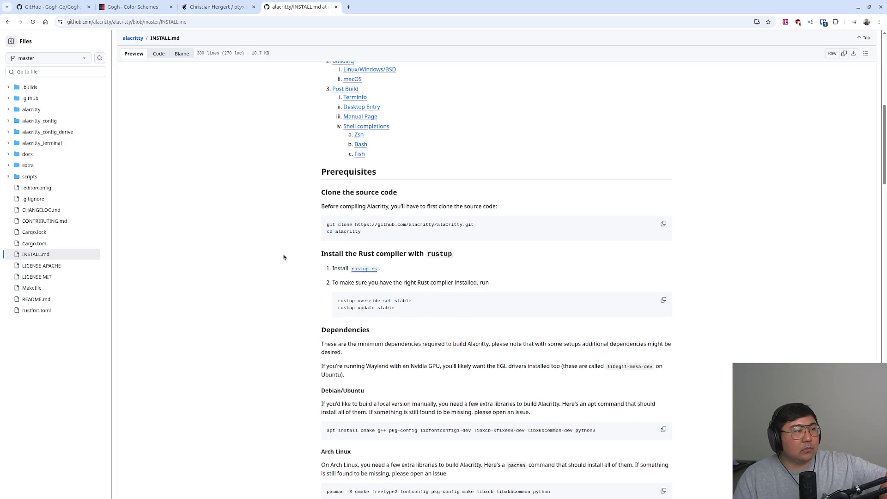
pyautogui.scroll(10, 284, 257)
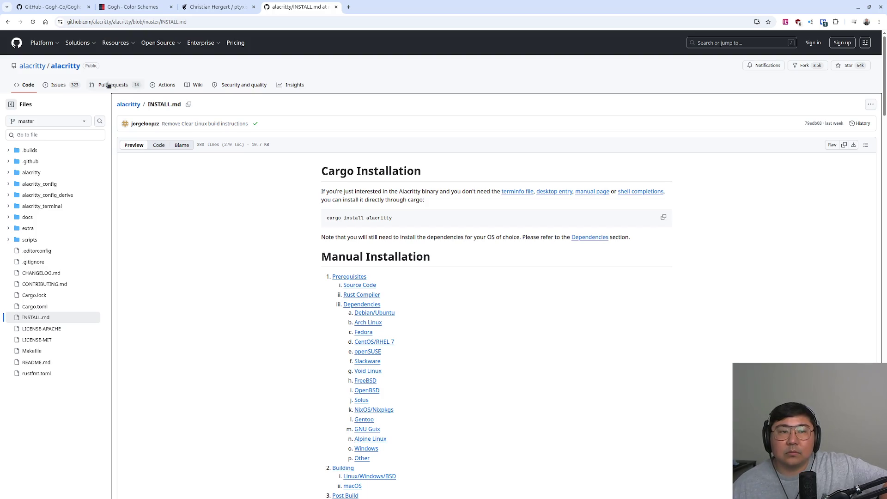
# Look over the INSTALL.md sections and copy the 'cargo install alacritty' command.
pyautogui.click(32, 66)
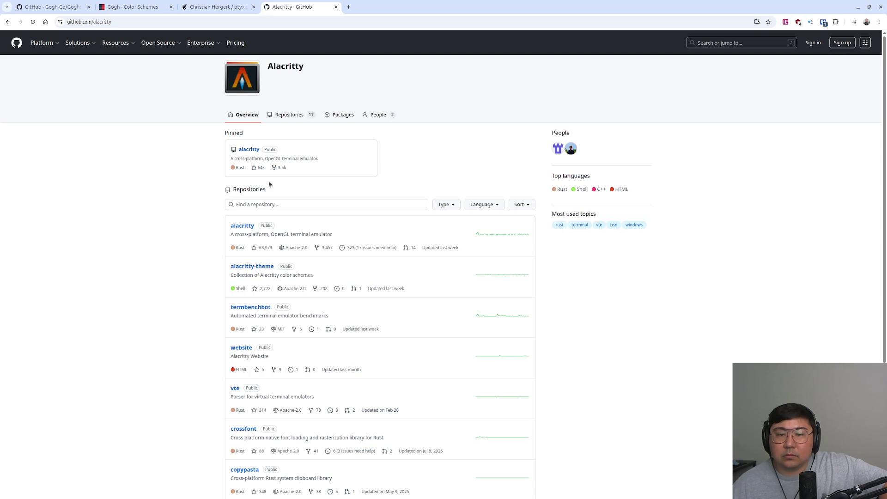
pyautogui.hotkey('alt', 'Left')
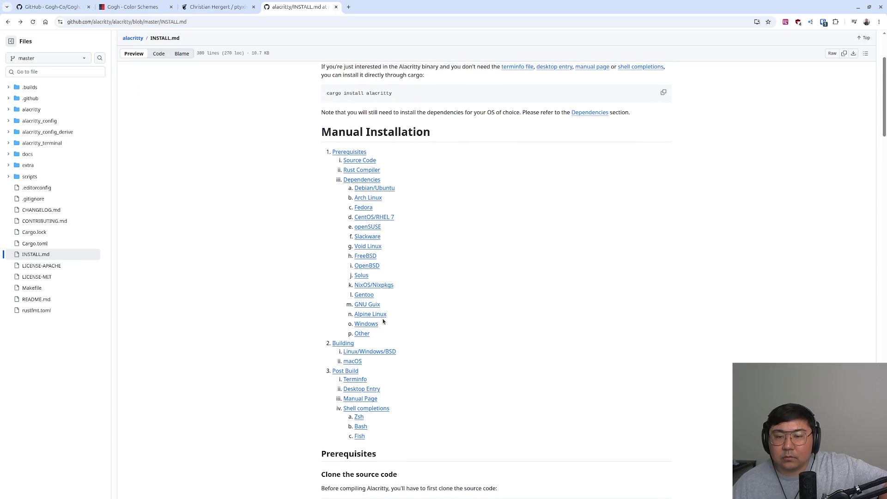
pyautogui.click(361, 189)
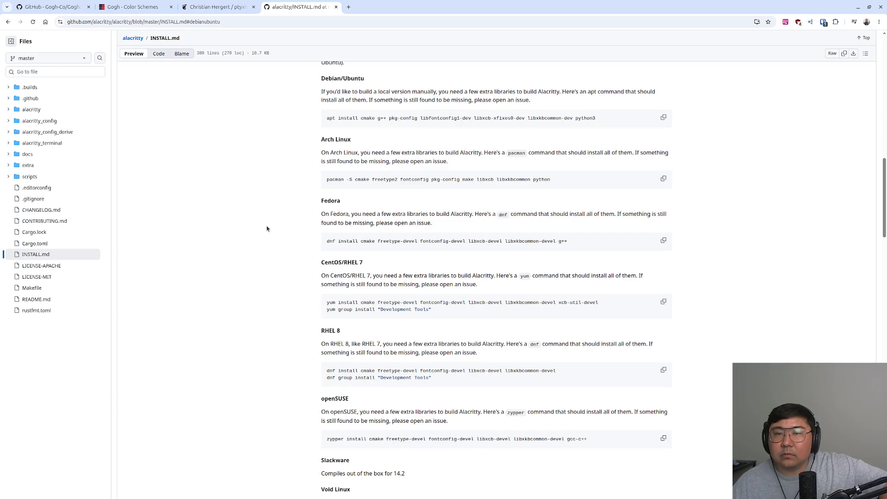
pyautogui.hotkey('alt', 'Left')
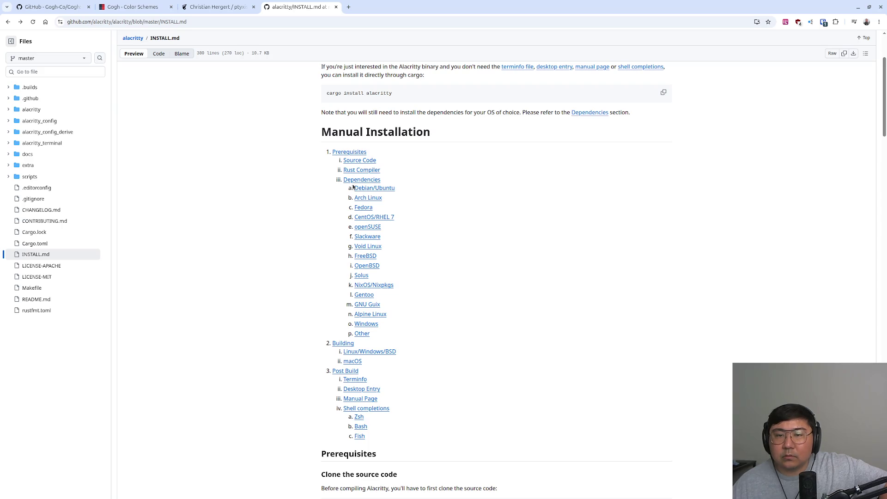
pyautogui.scroll(3, 316, 209)
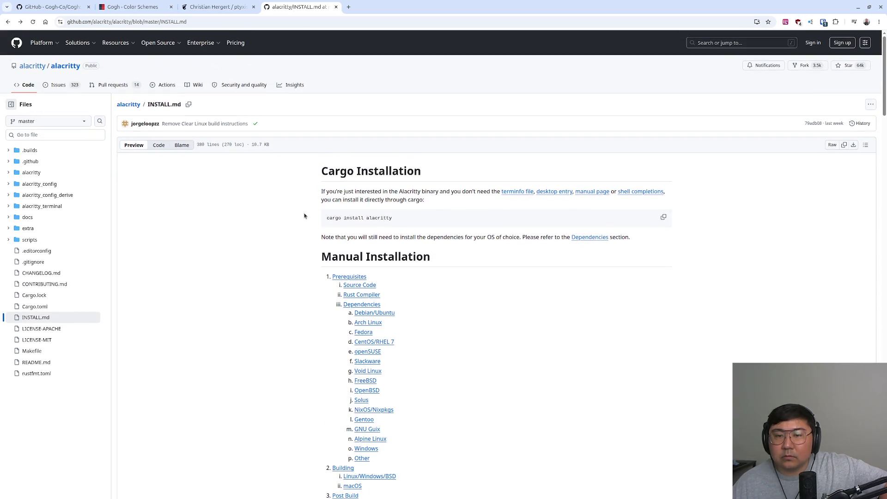
pyautogui.click(664, 218)
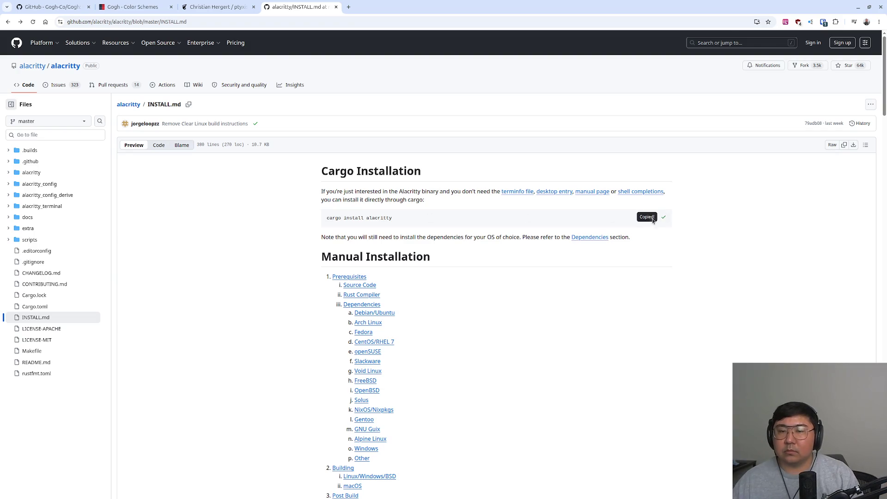
# Run the pasted 'cargo install alacritty' in Ptyxis, which fails because cargo is missing.
pyautogui.hotkey('alt', 'Tab')
pyautogui.hotkey('ctrl', 'shift', 'v')
pyautogui.press('Return')
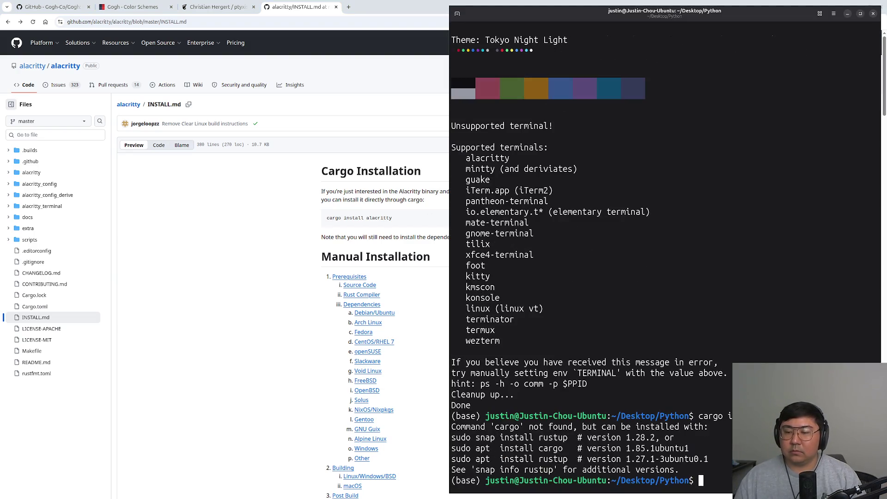
pyautogui.hotkey('alt', 'Tab')
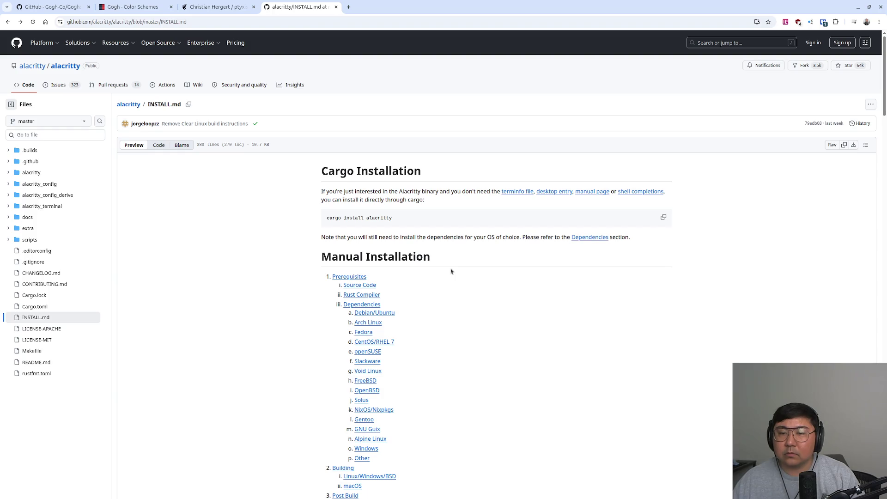
# Install alacritty with 'sudo apt install', confirming with y, and launch it.
pyautogui.hotkey('alt', 'Tab')
pyautogui.write('sudo ap')
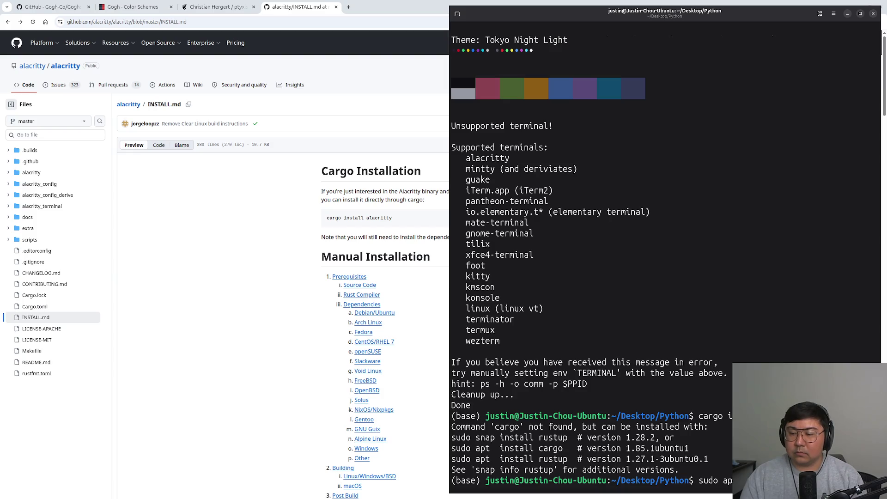
pyautogui.press('Return')
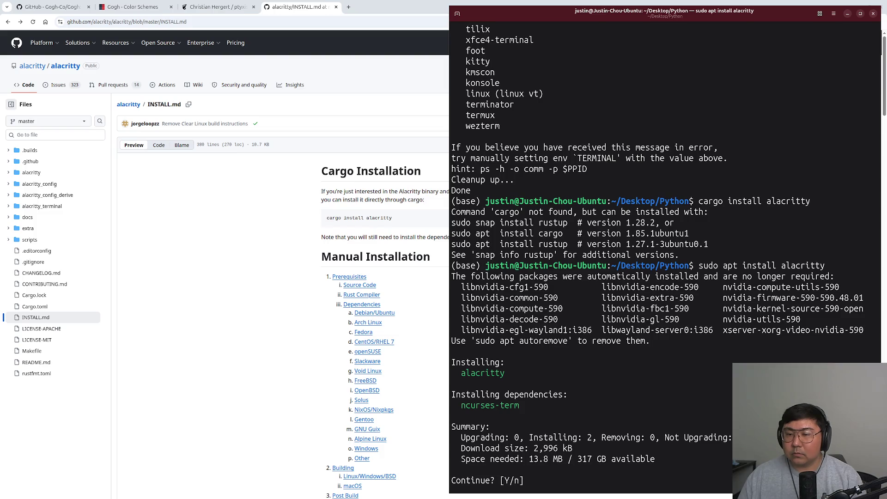
pyautogui.write('y')
pyautogui.press('Return')
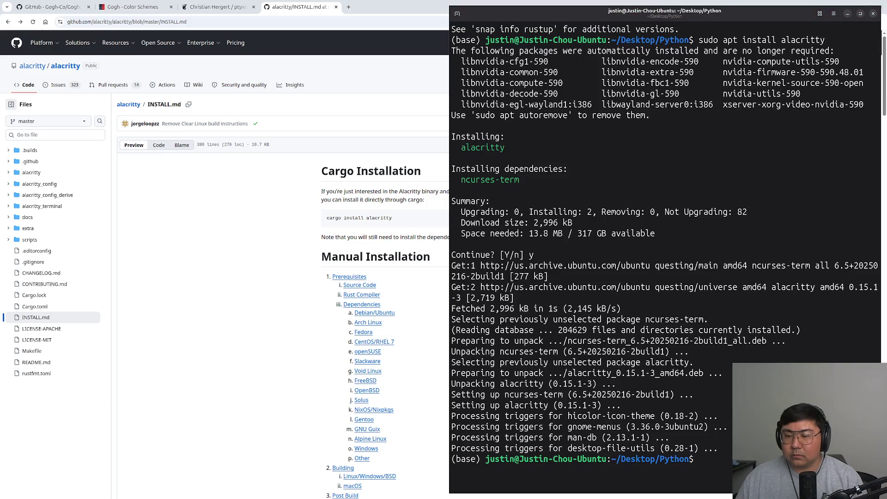
pyautogui.press('super')
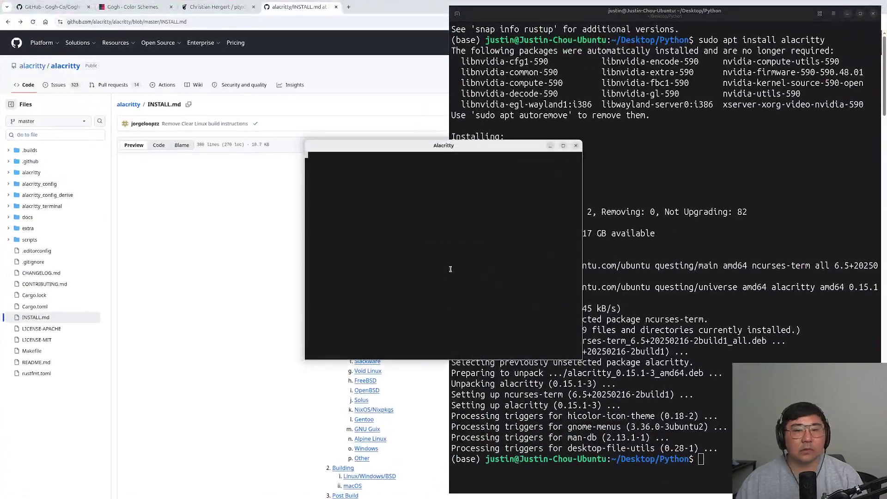
# Maximize the Alacritty window and test it by starting and quitting vim.
pyautogui.moveTo(451, 152); pyautogui.dragTo(332, 183)
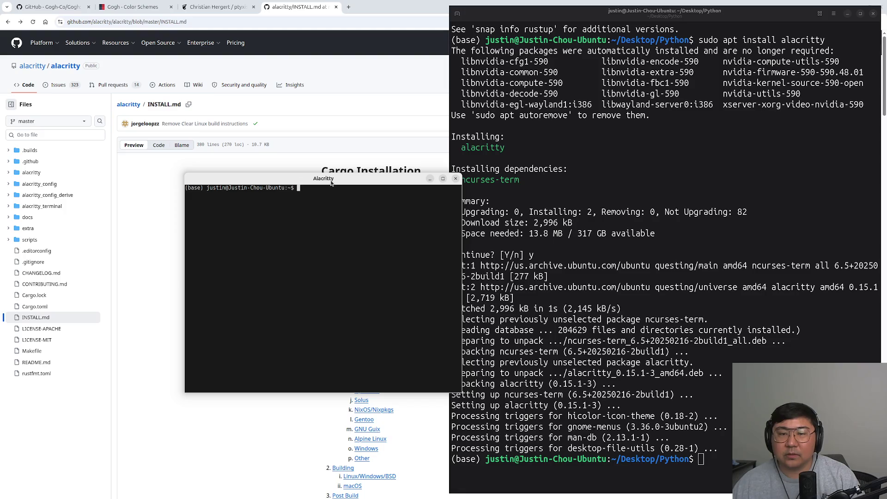
pyautogui.doubleClick(328, 179)
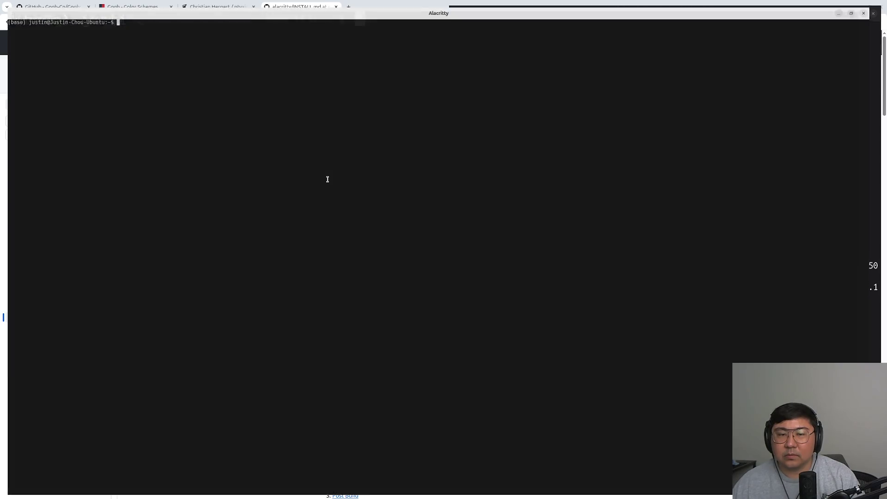
pyautogui.write('vim')
pyautogui.press('Return')
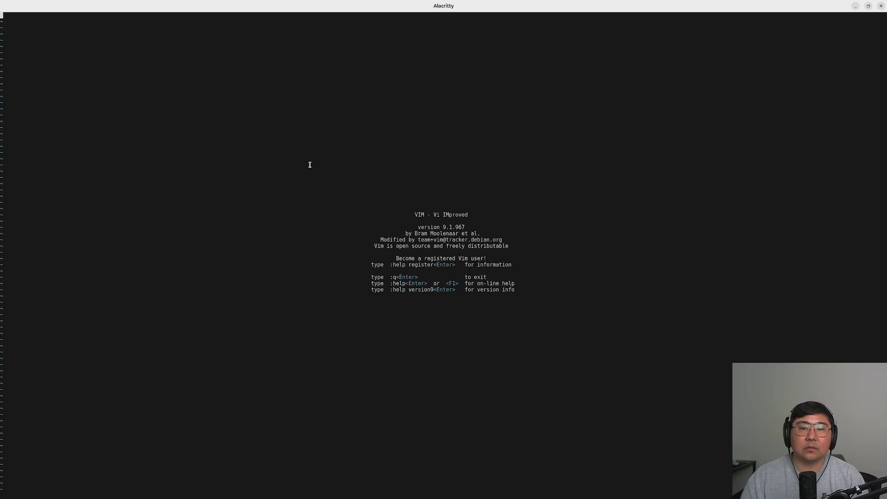
pyautogui.write(':q')
pyautogui.press('Return')
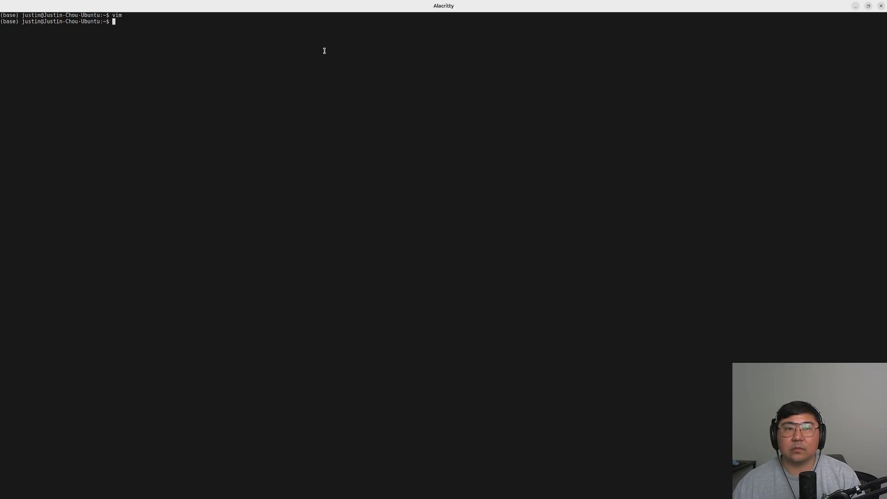
# Enlarge Alacritty's font with Ctrl+=, close Ptyxis, and maximize Alacritty again.
pyautogui.doubleClick(321, 12)
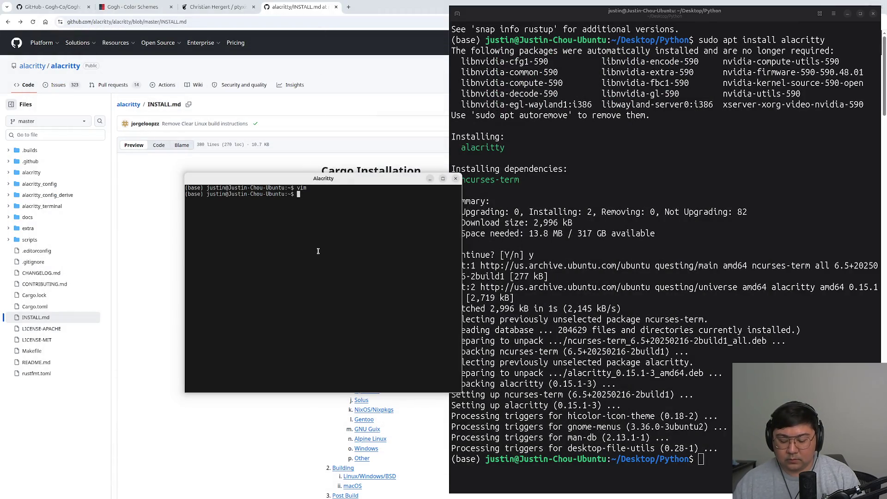
pyautogui.hotkey('ctrl', '=')
pyautogui.hotkey('ctrl', '=')
pyautogui.hotkey('ctrl', '=')
pyautogui.hotkey('ctrl', '=')
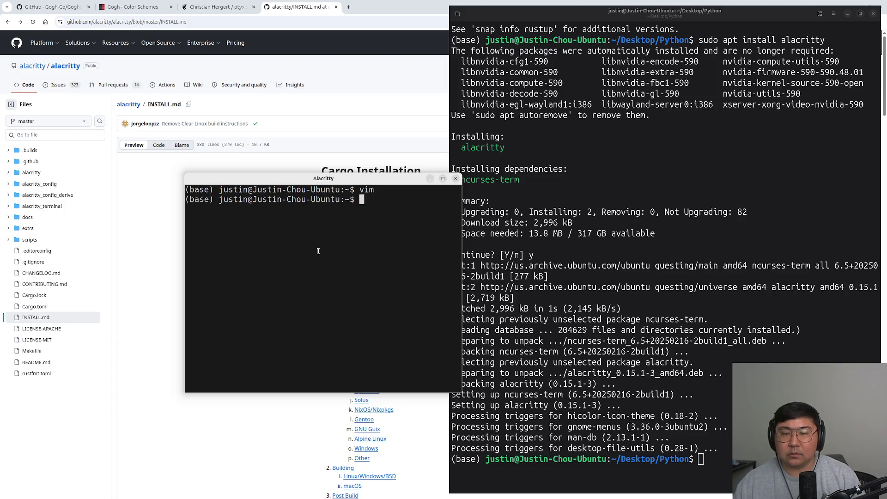
pyautogui.click(873, 15)
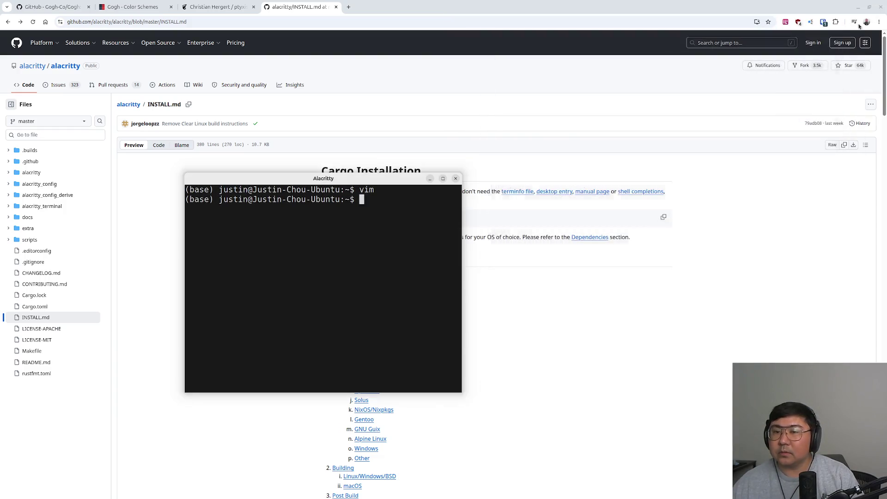
pyautogui.moveTo(386, 185); pyautogui.dragTo(448, 197)
pyautogui.doubleClick(448, 196)
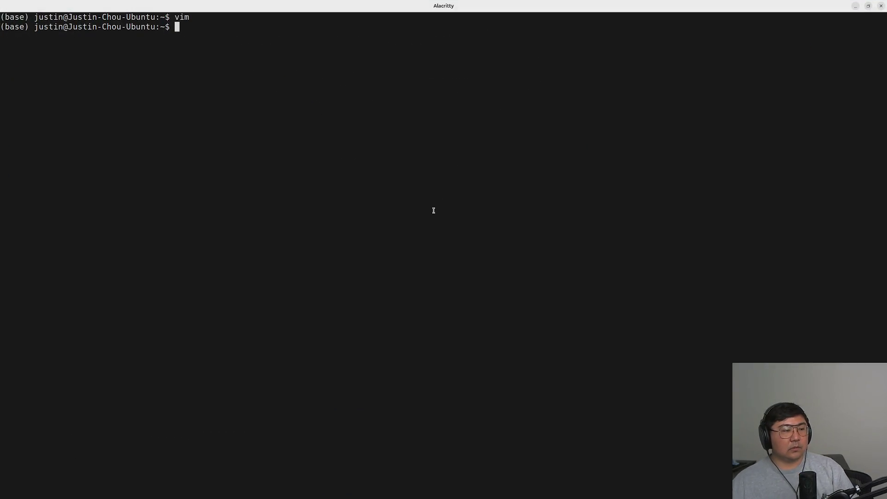
# Move into Desktop/Python, listing the contents of each folder along the way.
pyautogui.write('ls')
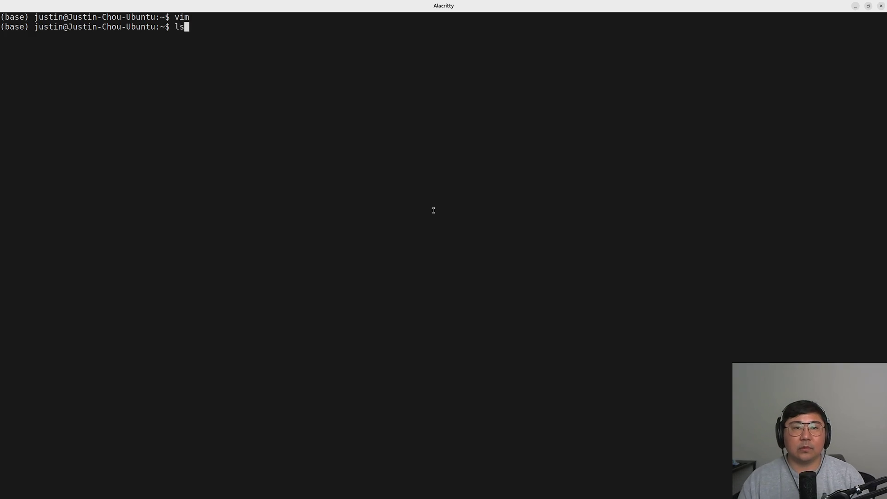
pyautogui.press('Return')
pyautogui.write('cd Desktop')
pyautogui.press('Return')
pyautogui.write('ls')
pyautogui.press('Return')
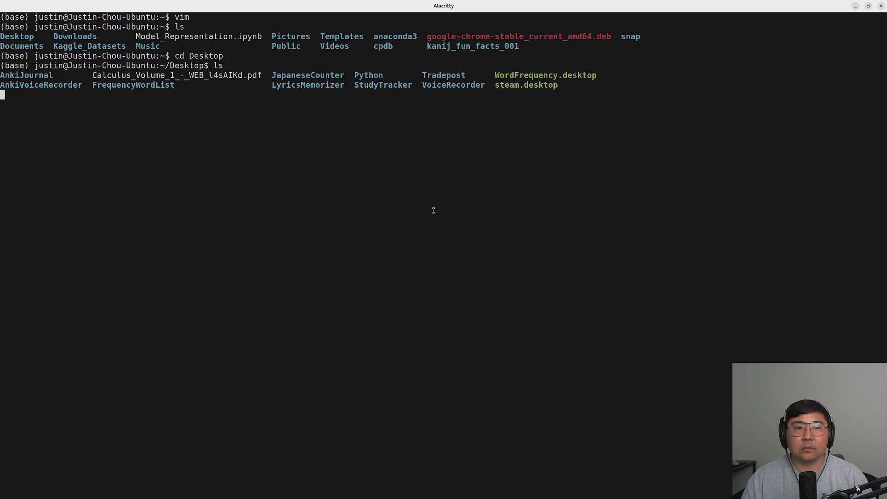
pyautogui.write('cd Python')
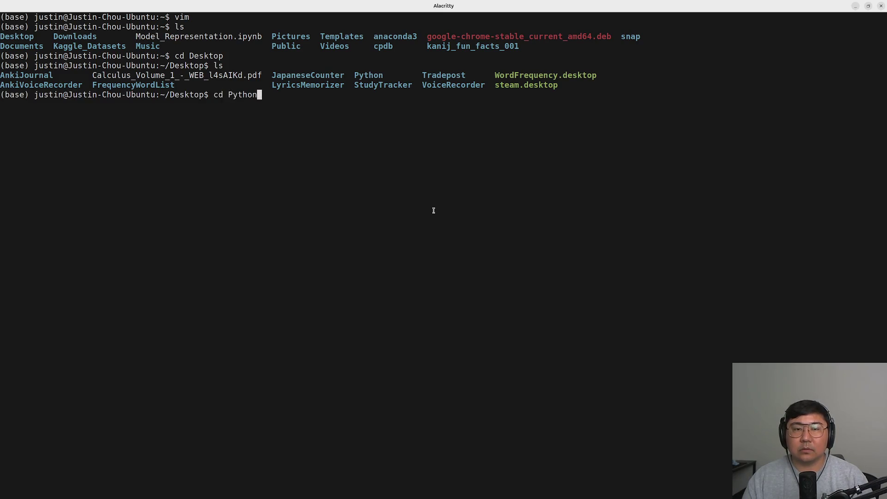
pyautogui.press('Return')
pyautogui.write('ls')
pyautogui.press('Return')
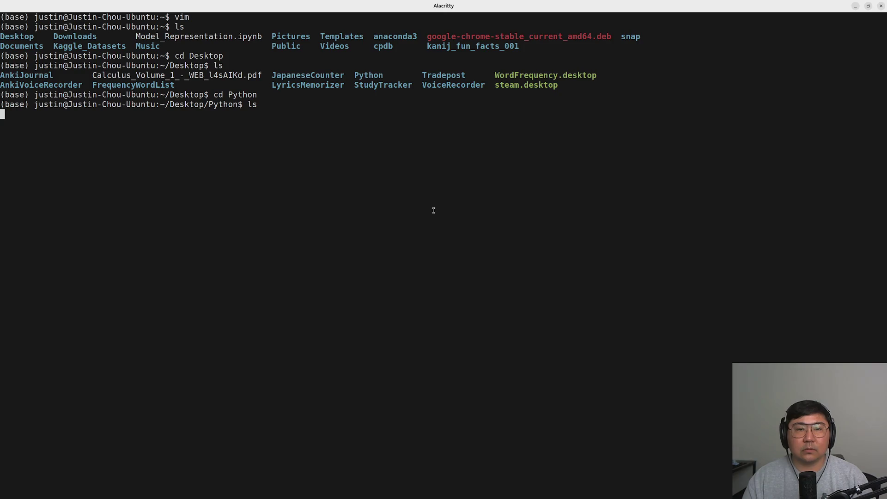
# View hello.py in vim, then switch to the INSTALL.md page in Chrome.
pyautogui.write('vim hello.py')
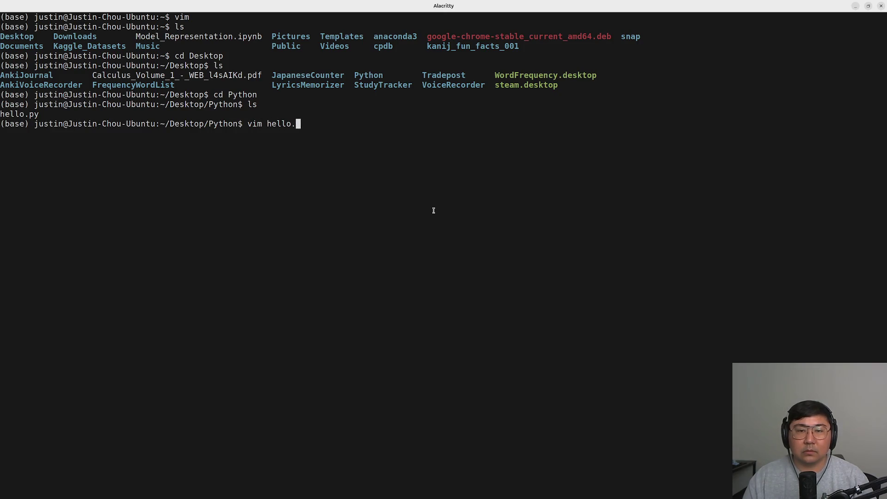
pyautogui.press('Return')
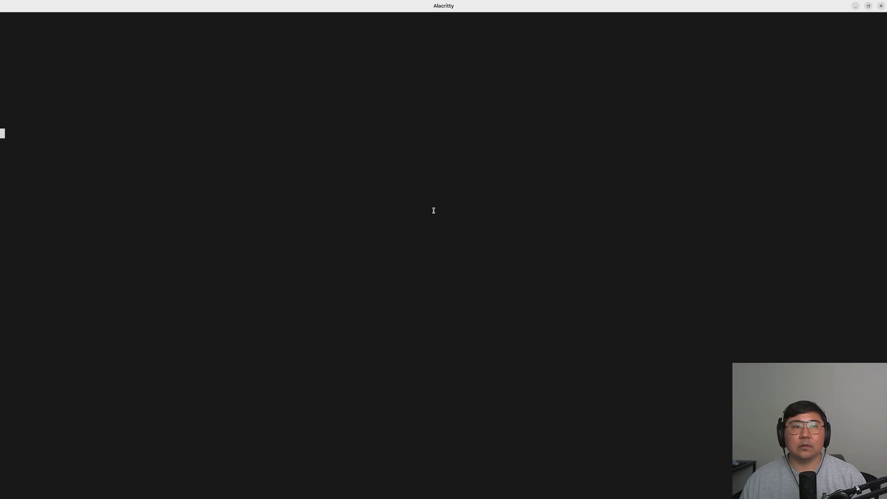
pyautogui.write(':q')
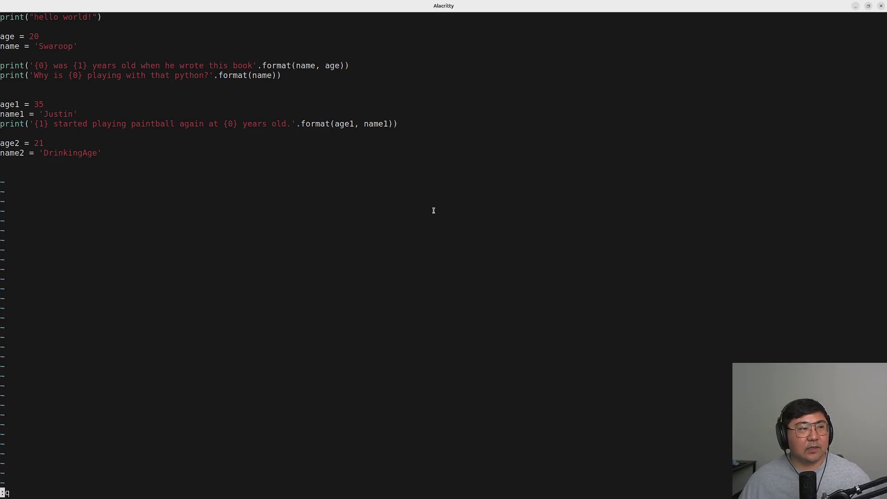
pyautogui.press('super')
pyautogui.click(386, 199)
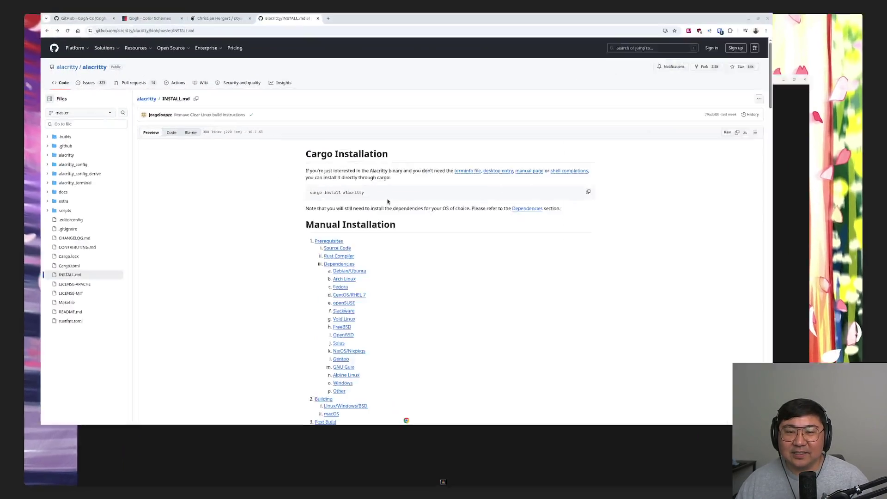
# Close the INSTALL.md and ptyxis tabs and return to the top of the Light Themes gallery.
pyautogui.hotkey('ctrl', 'w')
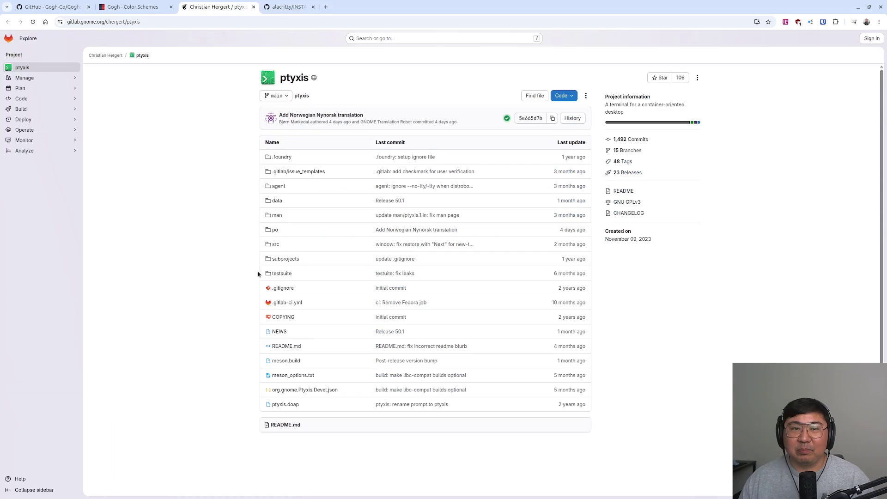
pyautogui.hotkey('ctrl', 'w')
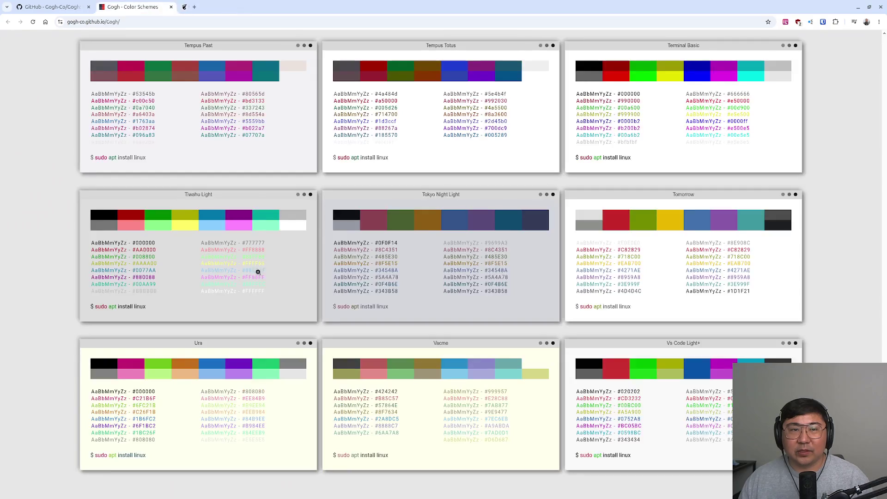
pyautogui.press('Home')
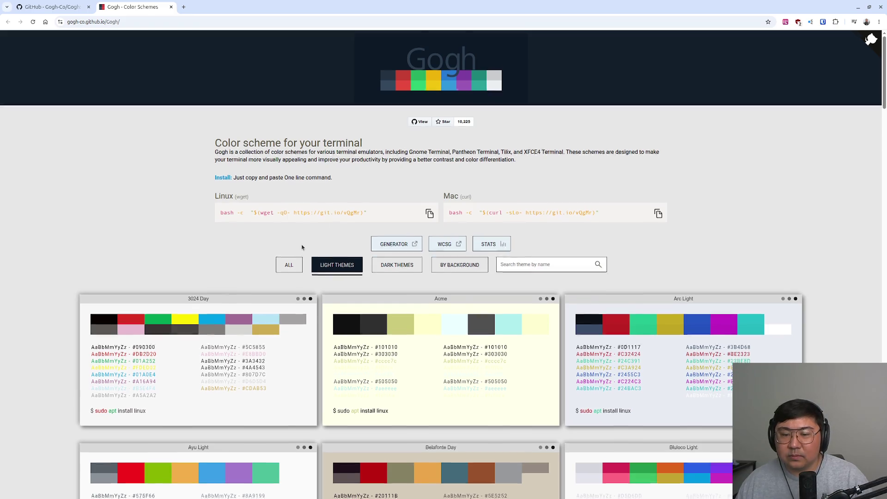
pyautogui.scroll(-3, 389, 260)
pyautogui.click(389, 260)
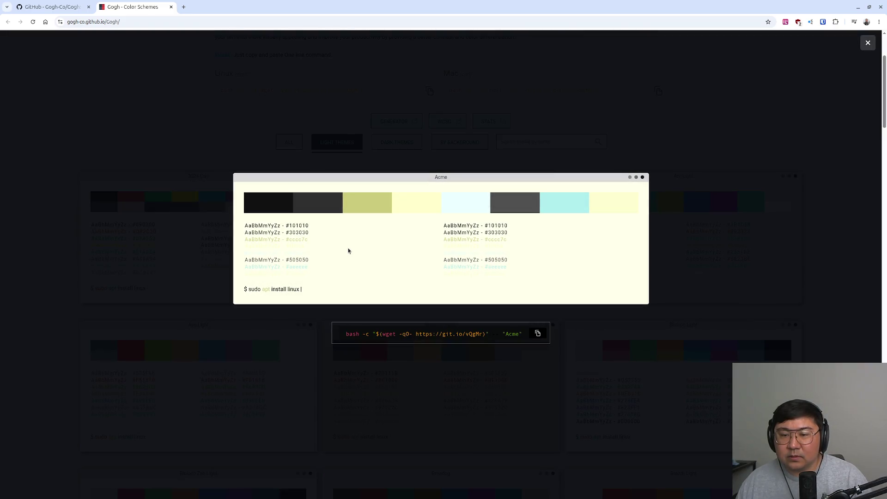
pyautogui.click(348, 250)
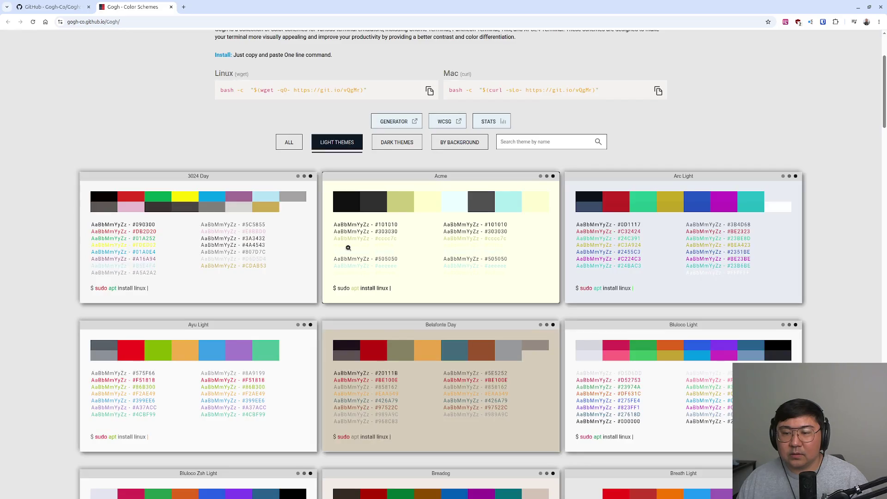
# Copy Tokyo Night Light's install command and paste it at the Alacritty prompt.
pyautogui.scroll(-20, 348, 247)
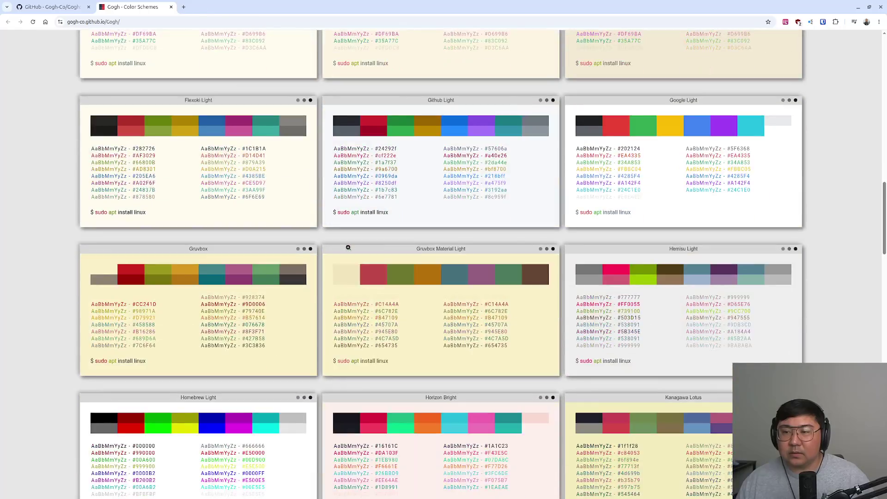
pyautogui.scroll(-9, 348, 248)
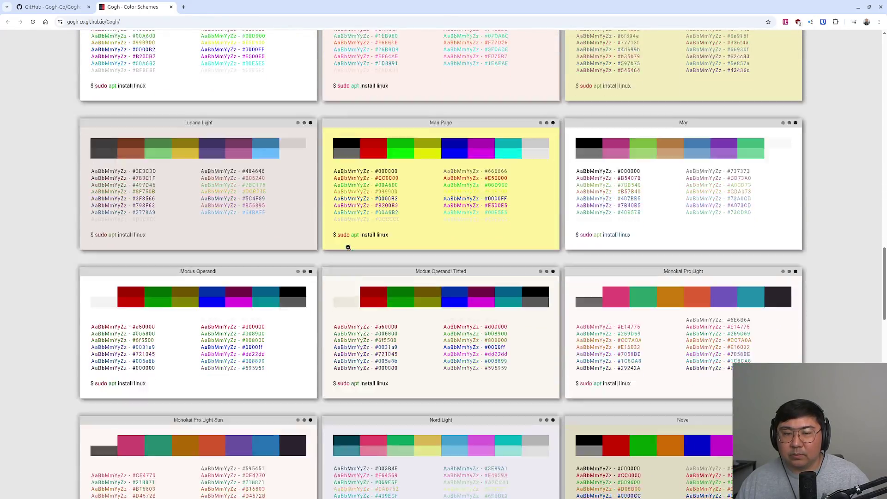
pyautogui.scroll(-9, 348, 247)
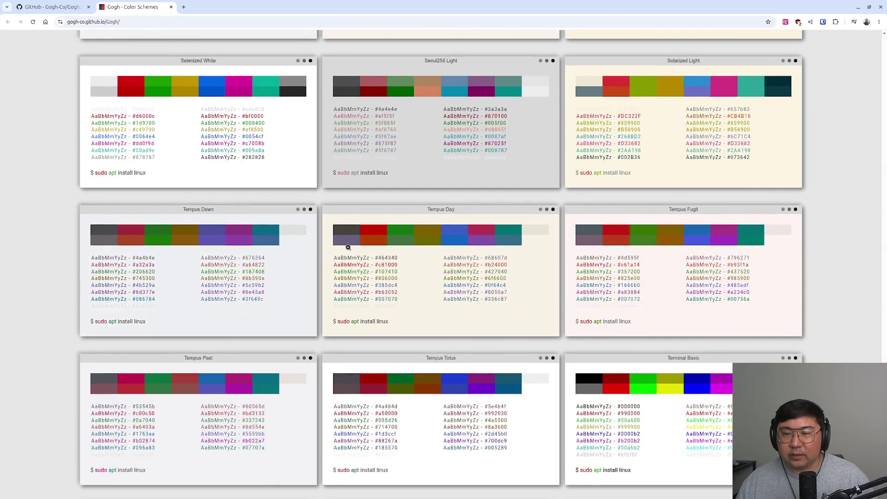
pyautogui.scroll(-7, 348, 247)
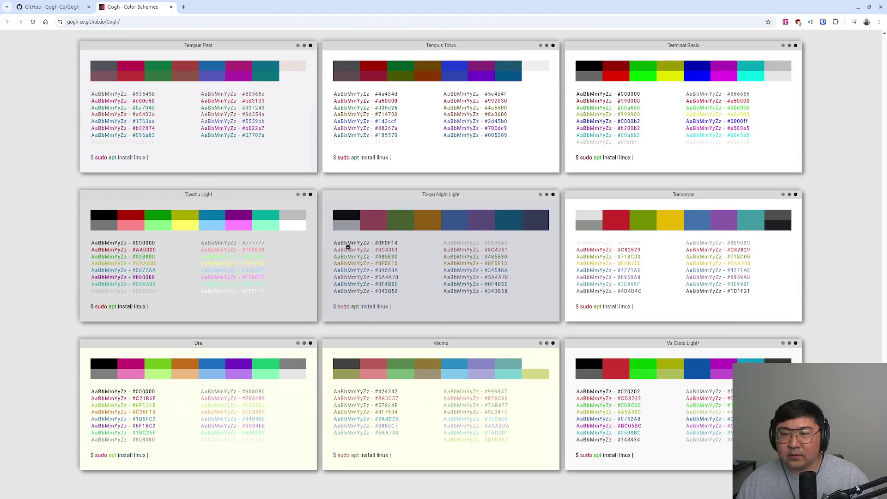
pyautogui.click(511, 237)
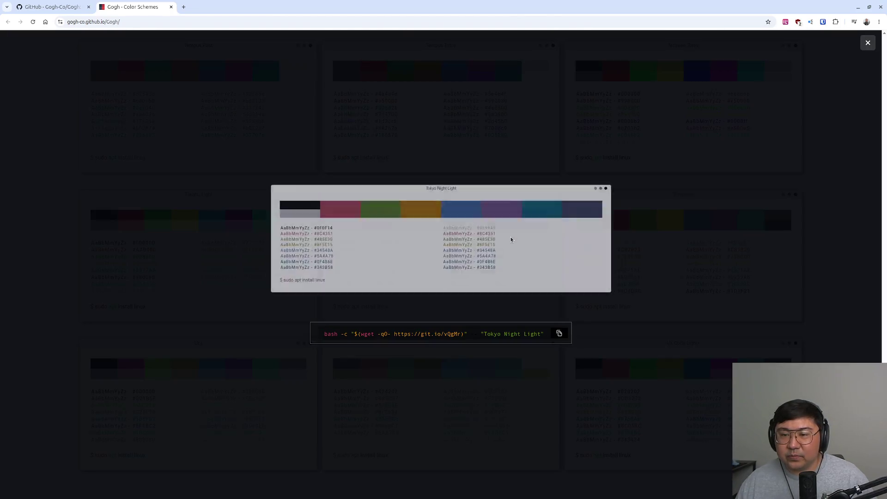
pyautogui.click(558, 333)
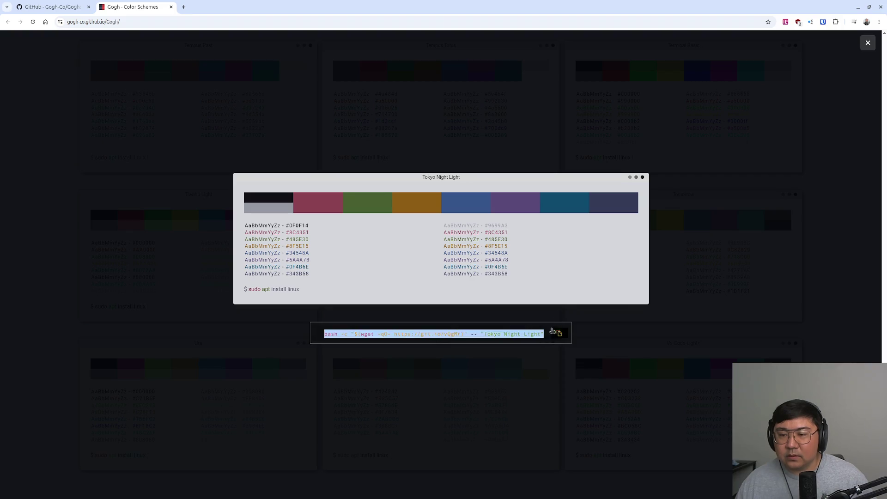
pyautogui.hotkey('alt', 'Tab')
pyautogui.hotkey('ctrl', 'shift', 'v')
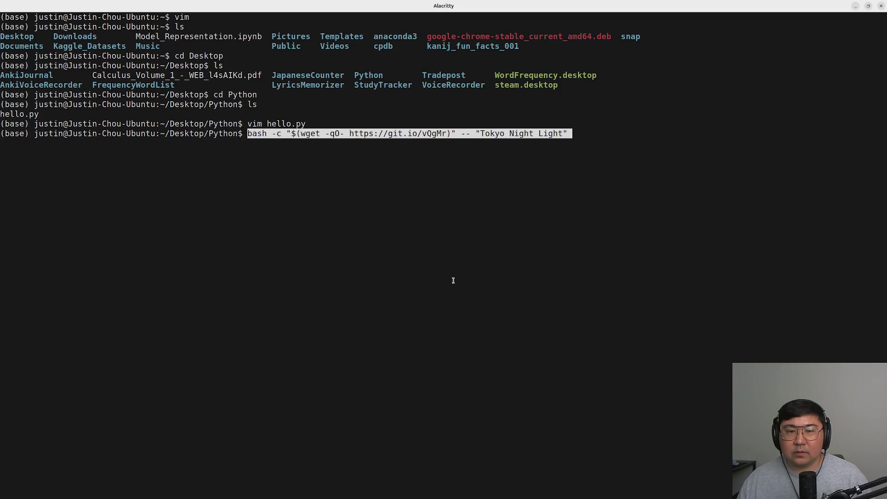
# Run the pasted Gogh Tokyo Night Light install command, which fails on missing module 'tomli_w', then return to Chrome.
pyautogui.press('Return')
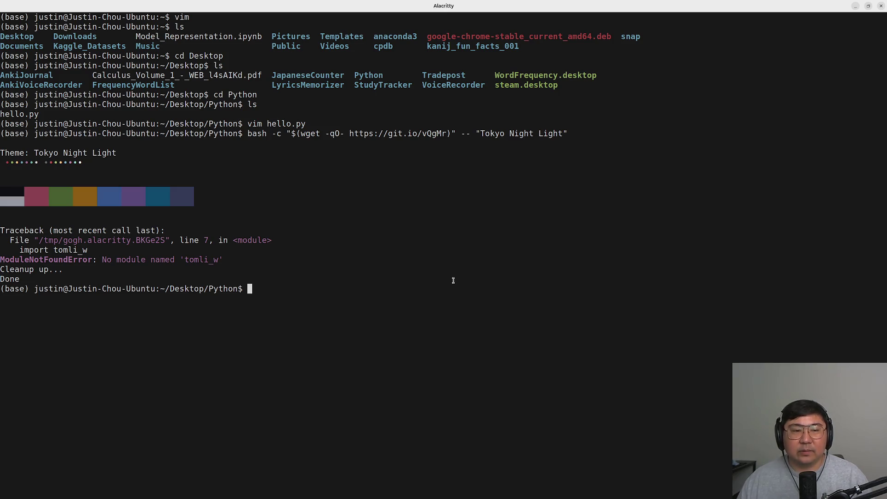
pyautogui.rightClick(675, 5)
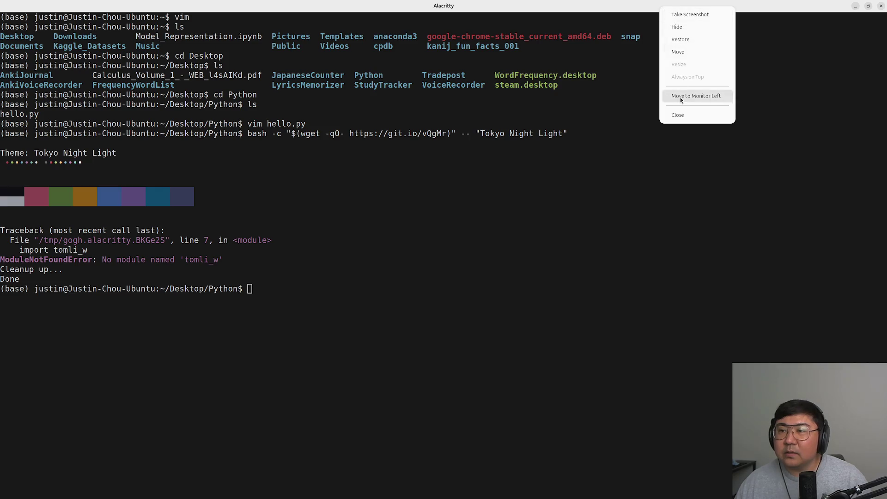
pyautogui.click(584, 8)
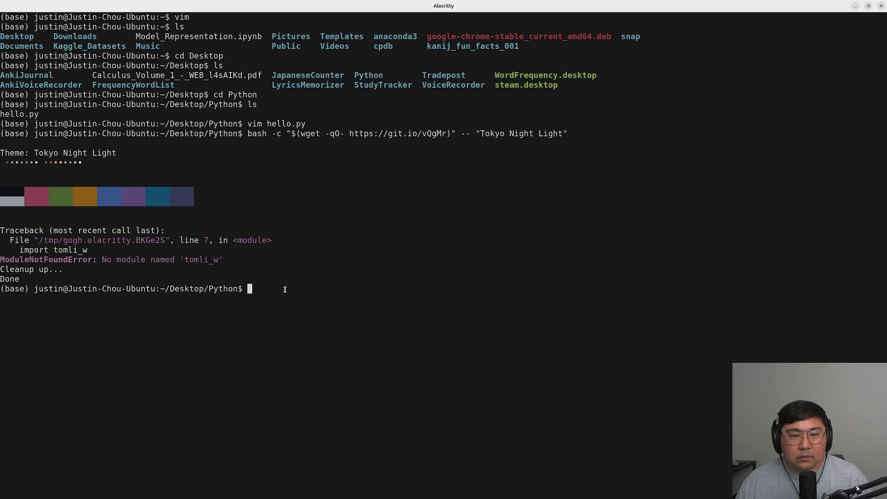
pyautogui.hotkey('alt', 'Tab')
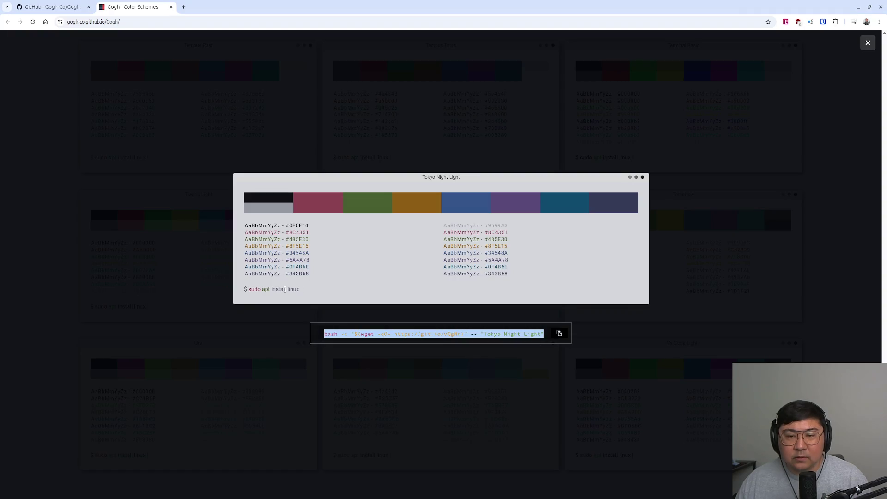
# Close the Tokyo Night Light preview and scroll down the Gogh GitHub README.
pyautogui.click(240, 315)
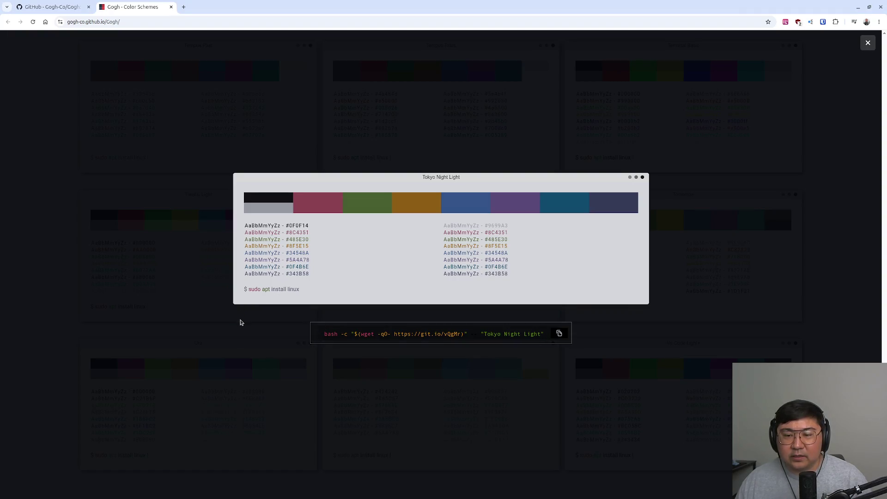
pyautogui.click(240, 321)
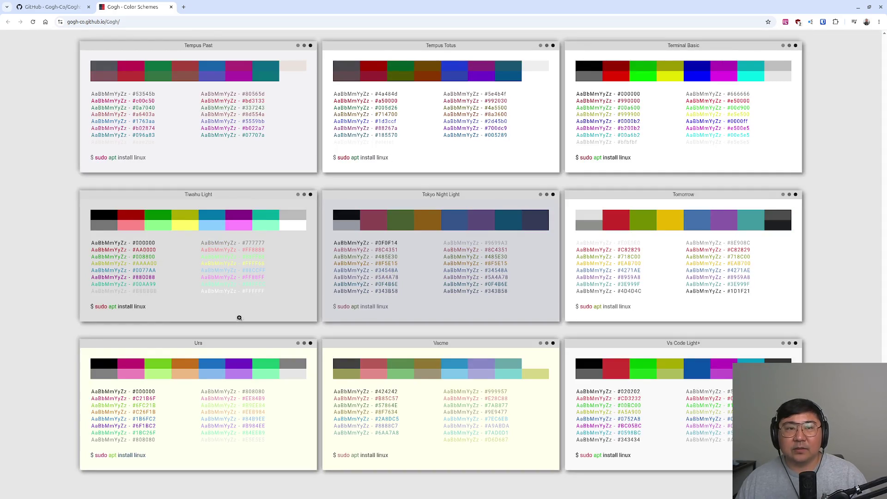
pyautogui.hotkey('ctrl', 'shift', 'Tab')
pyautogui.scroll(-9, 242, 308)
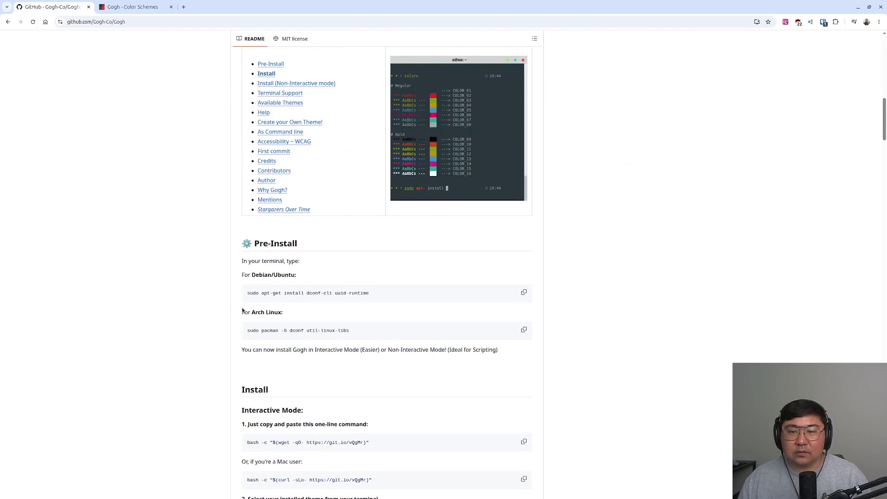
pyautogui.scroll(-9, 243, 311)
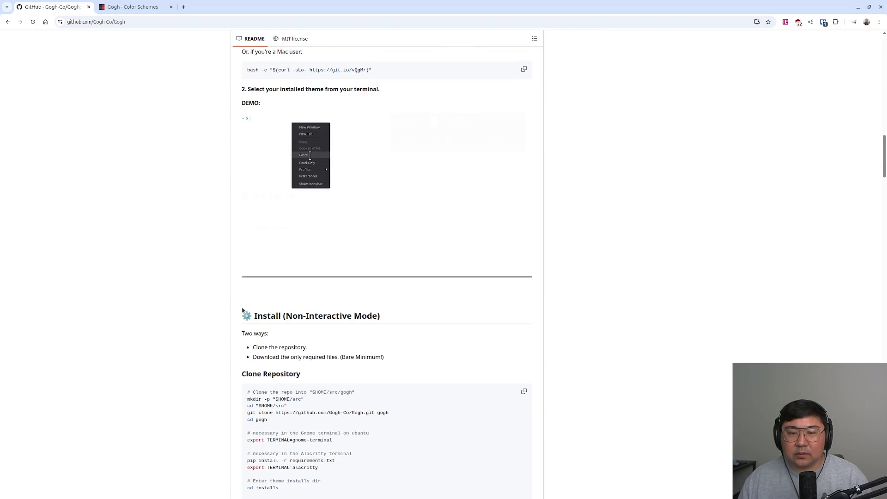
pyautogui.scroll(-9, 242, 310)
pyautogui.scroll(-9, 242, 310)
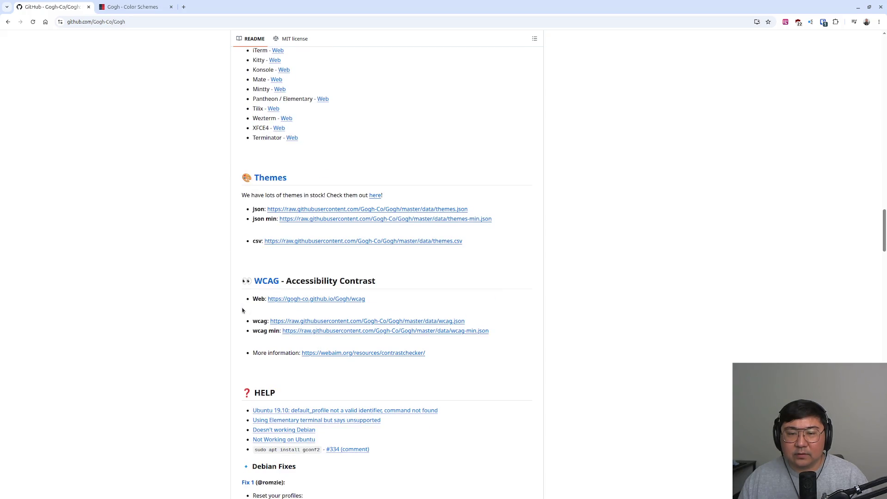
pyautogui.scroll(-9, 242, 310)
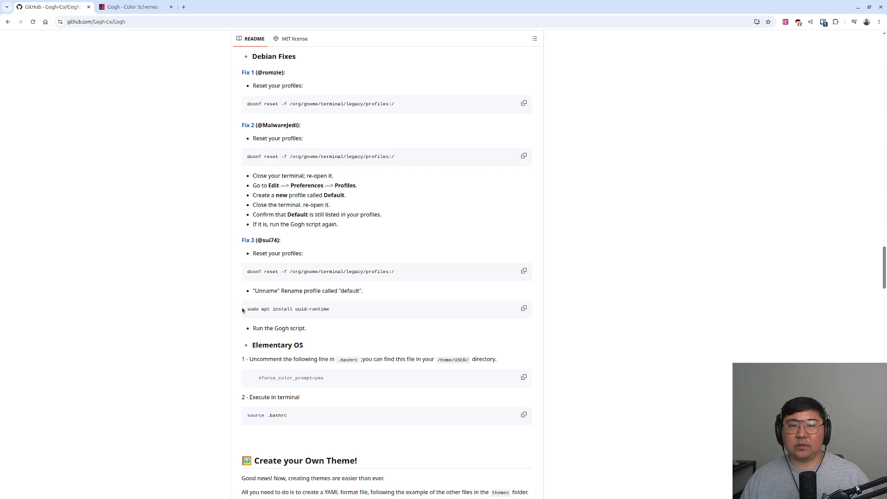
pyautogui.scroll(-6, 242, 310)
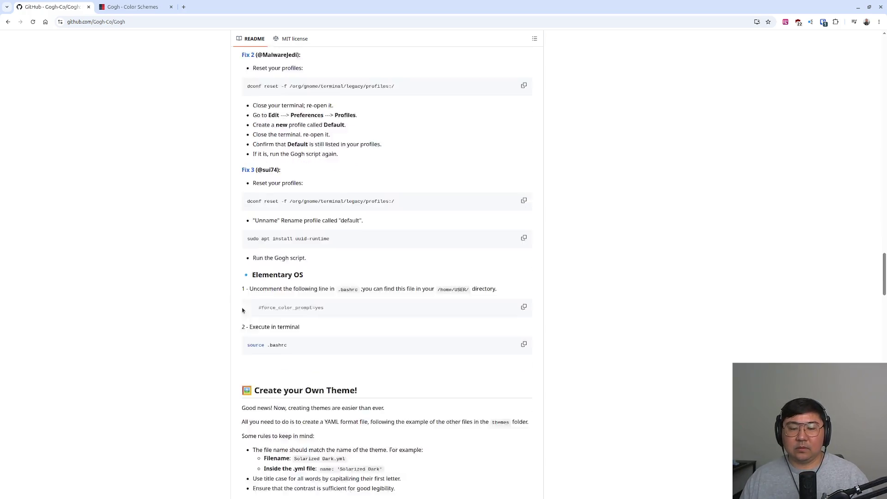
# Scroll back through the README's accessibility contrast and help sections, then bring Alacritty forward.
pyautogui.scroll(15, 242, 307)
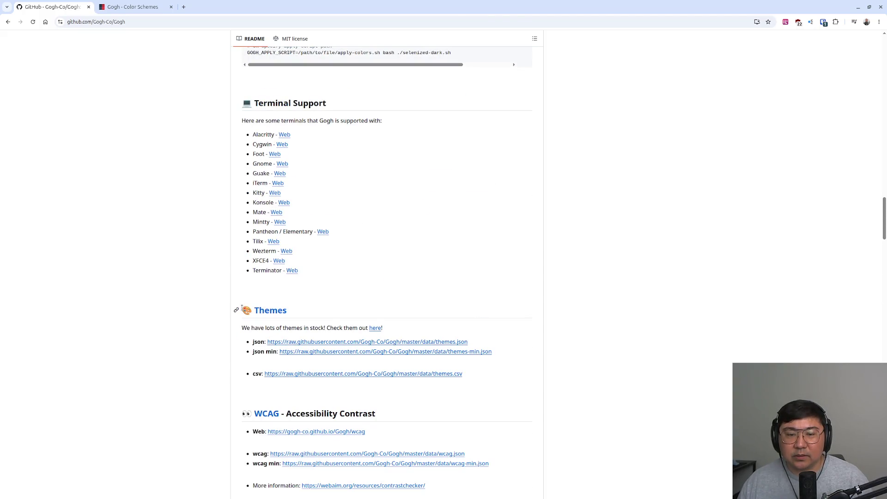
pyautogui.scroll(7, 242, 308)
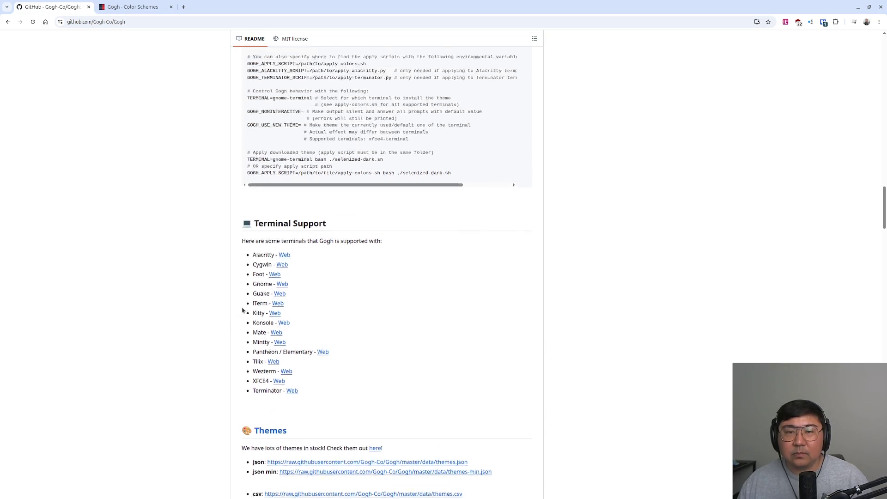
pyautogui.scroll(8, 243, 310)
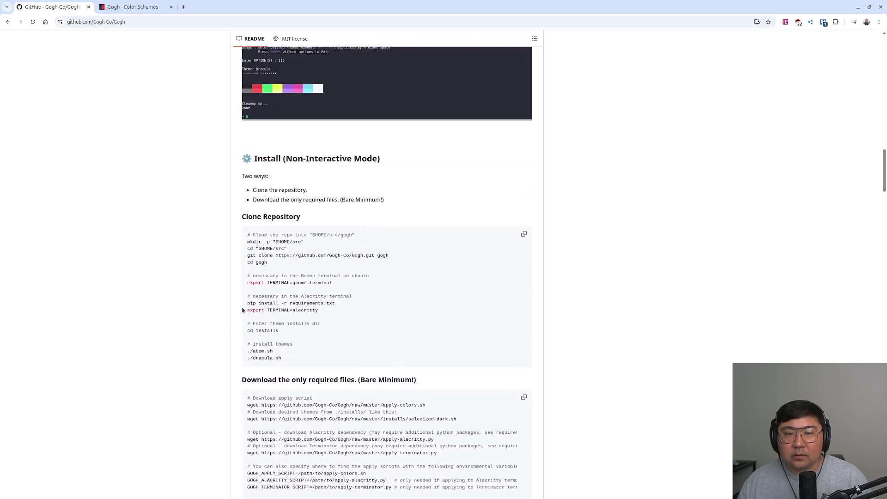
pyautogui.scroll(2, 242, 307)
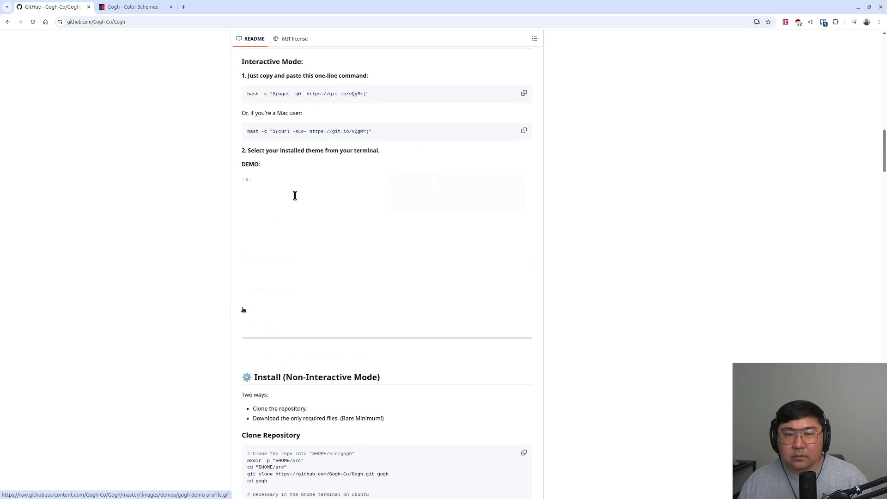
pyautogui.scroll(2, 244, 310)
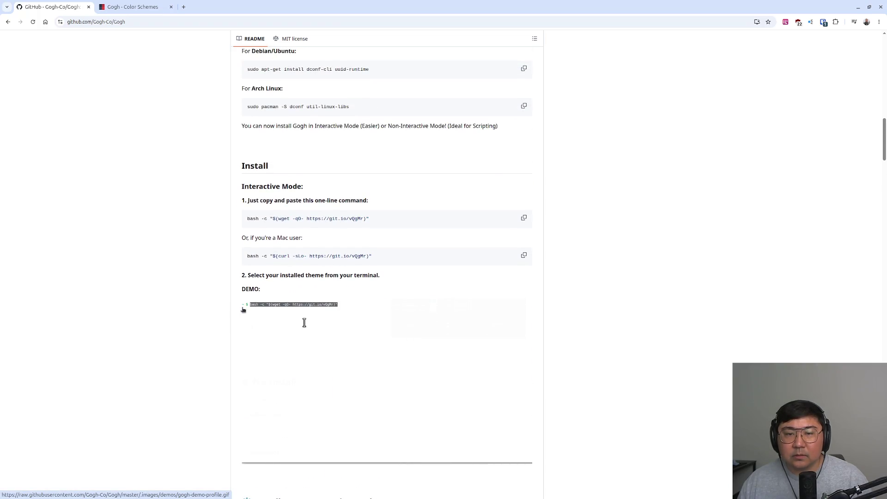
pyautogui.scroll(-9, 242, 311)
pyautogui.scroll(-9, 243, 310)
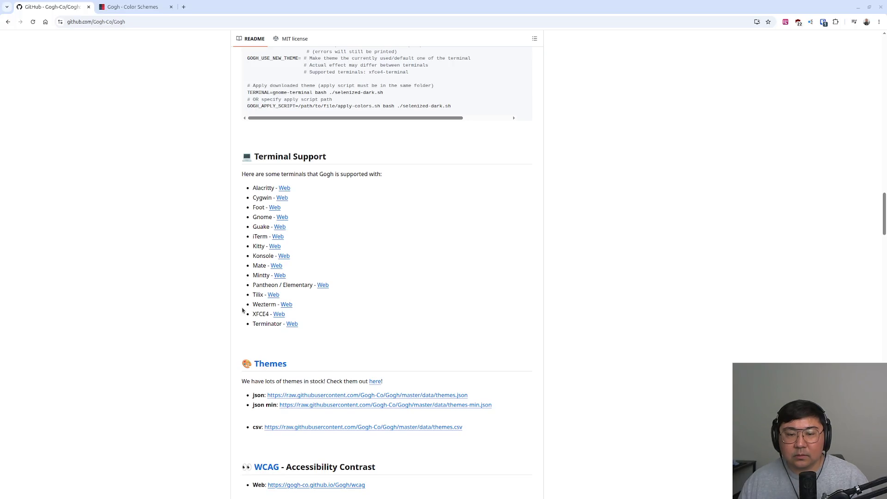
pyautogui.scroll(-9, 243, 310)
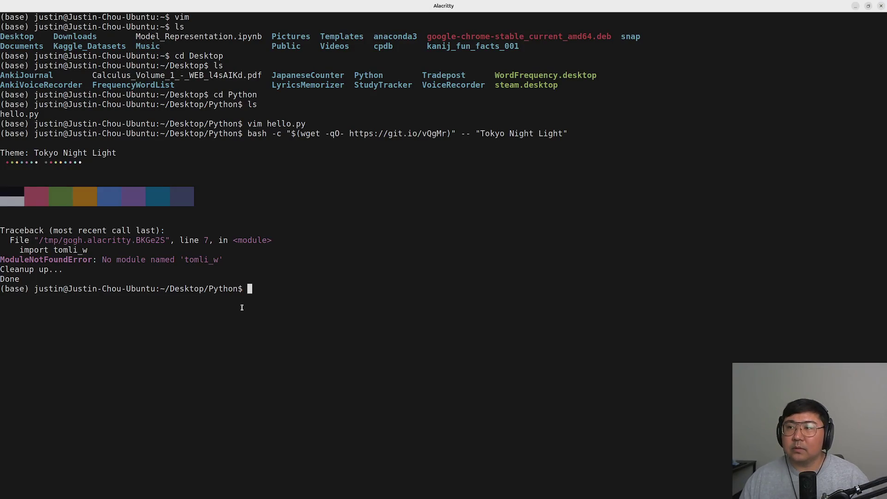
pyautogui.rightClick(292, 10)
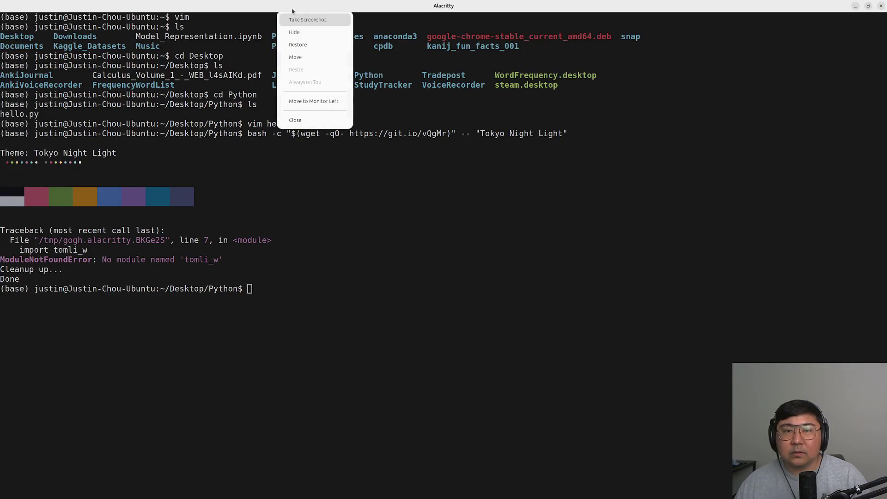
pyautogui.click(302, 279)
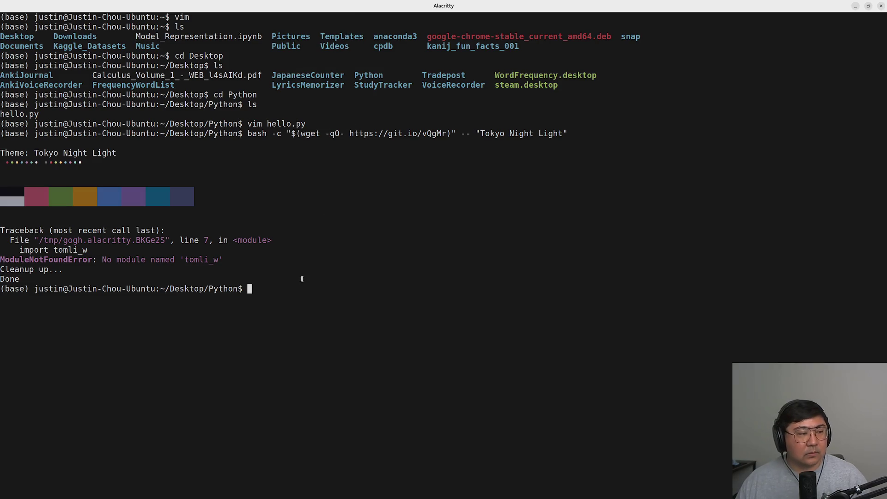
pyautogui.hotkey('alt', 'Tab')
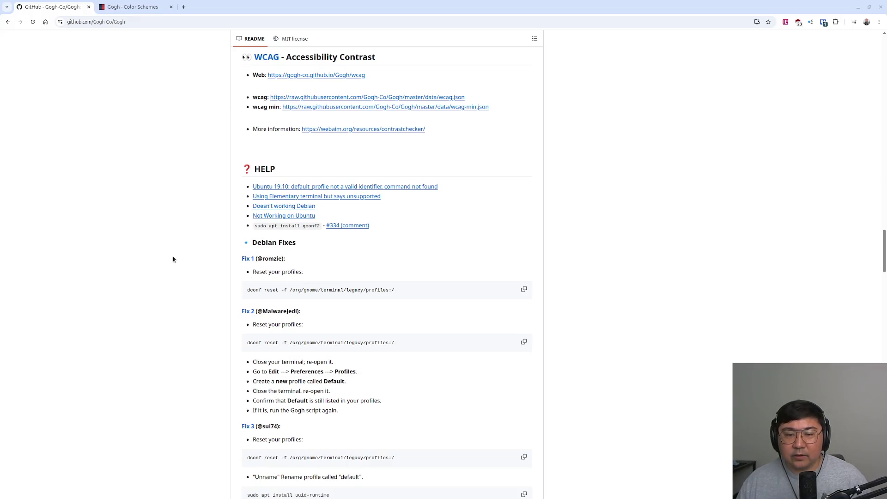
# Scroll down through the Gogh README.
pyautogui.scroll(-5, 172, 257)
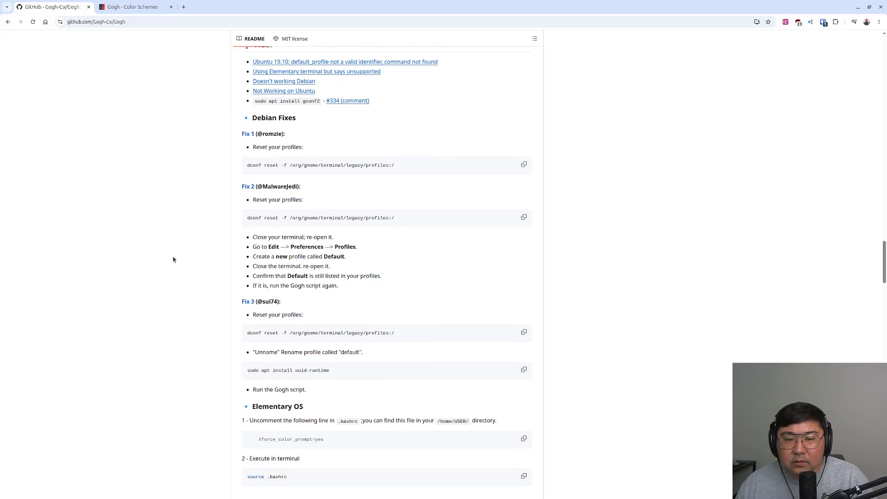
pyautogui.scroll(-3, 173, 259)
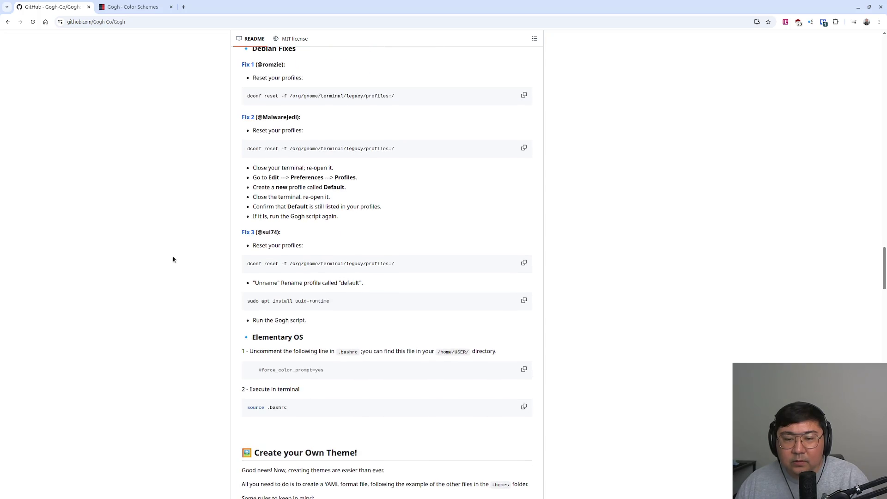
pyautogui.scroll(-3, 173, 259)
pyautogui.scroll(-8, 173, 259)
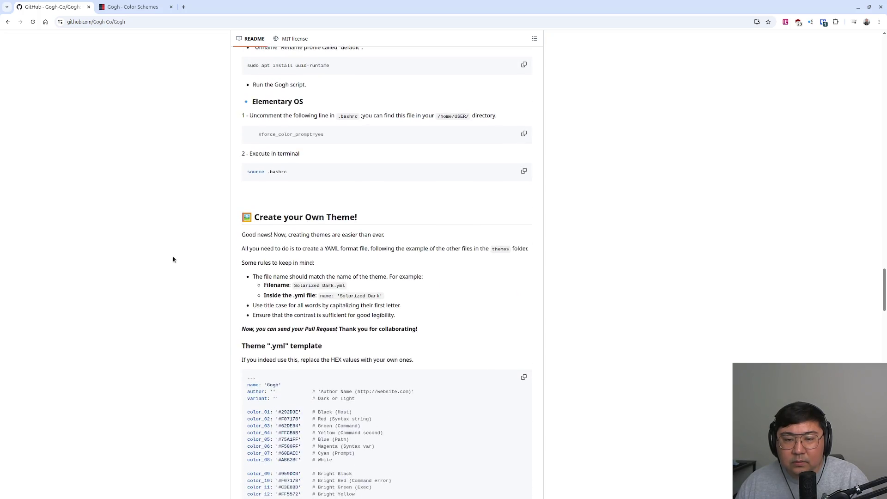
pyautogui.scroll(-8, 172, 259)
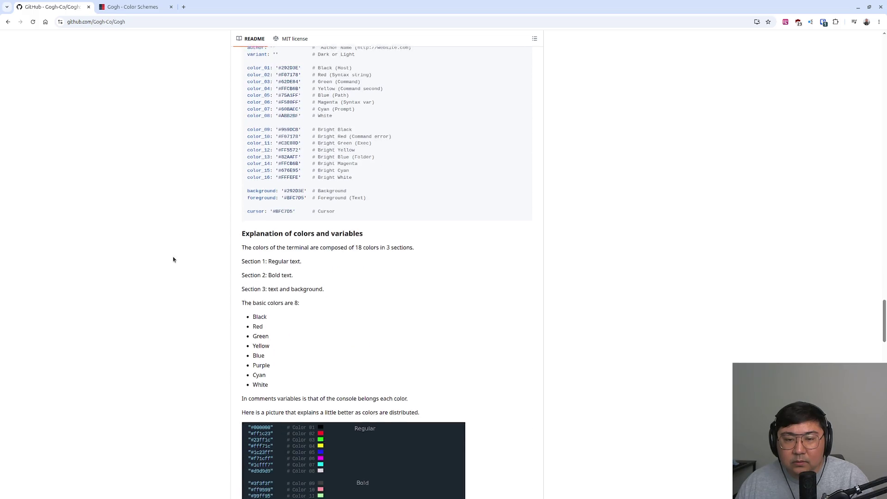
pyautogui.scroll(-1, 173, 260)
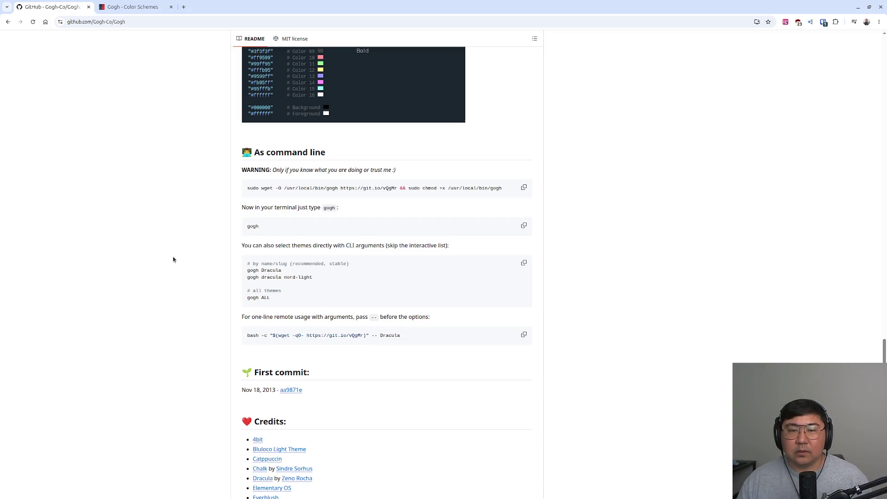
# Run gogh in Alacritty to confirm the command isn't installed, then return to the README.
pyautogui.hotkey('alt', 'Tab')
pyautogui.write('gogh')
pyautogui.press('Return')
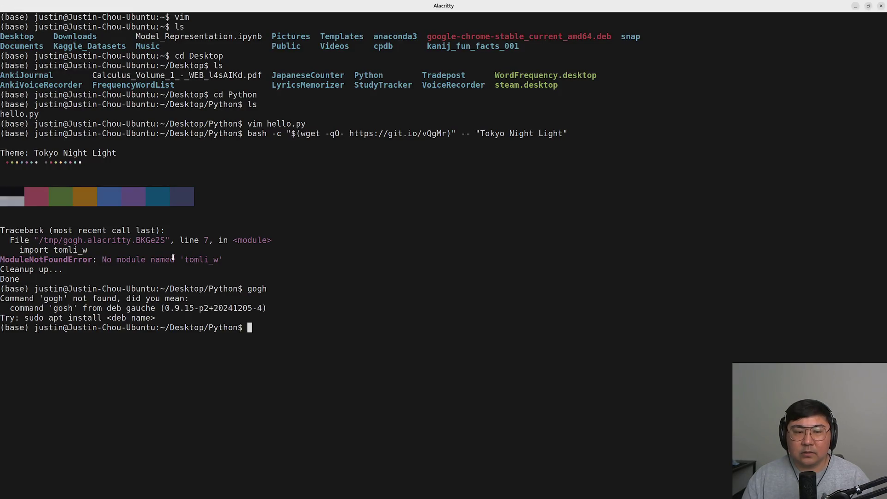
pyautogui.hotkey('alt', 'Tab')
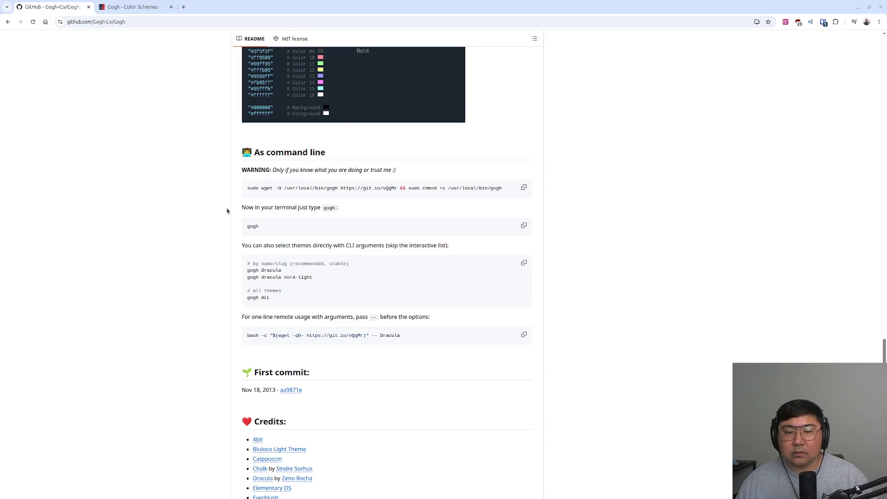
# Scroll to the bottom of the README and jump back to the top.
pyautogui.scroll(-4, 227, 211)
pyautogui.scroll(-2, 227, 211)
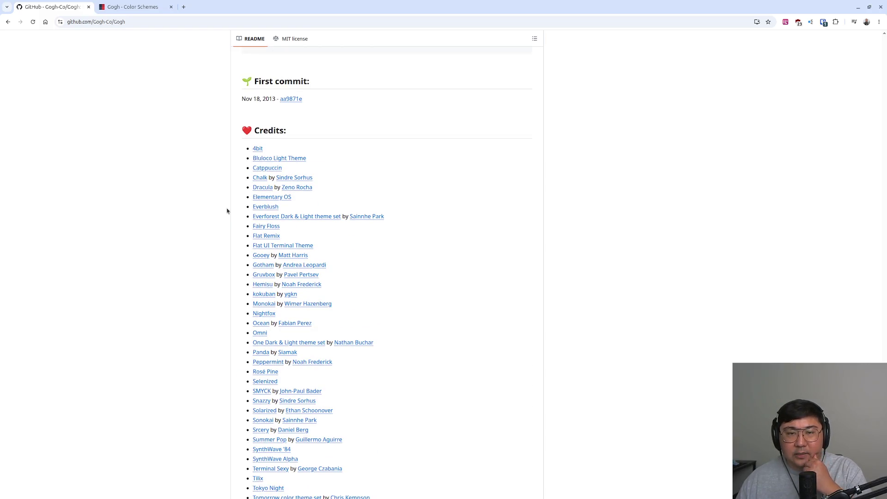
pyautogui.scroll(-8, 227, 212)
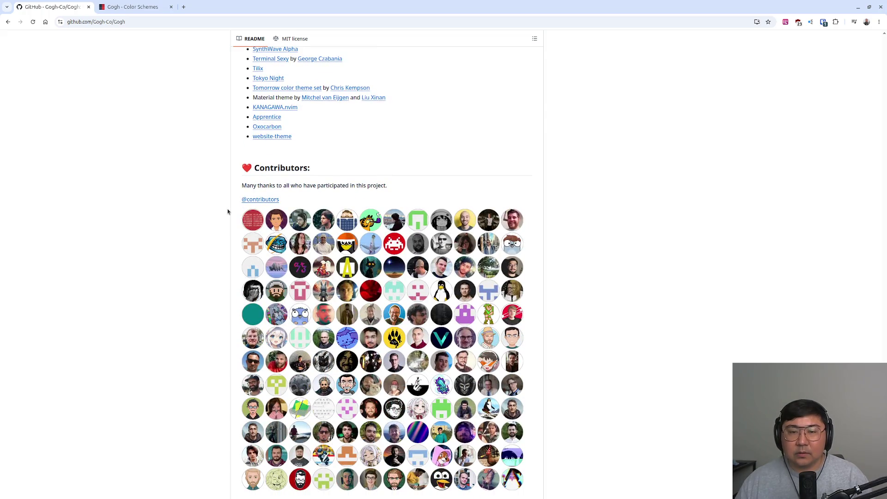
pyautogui.scroll(-8, 228, 212)
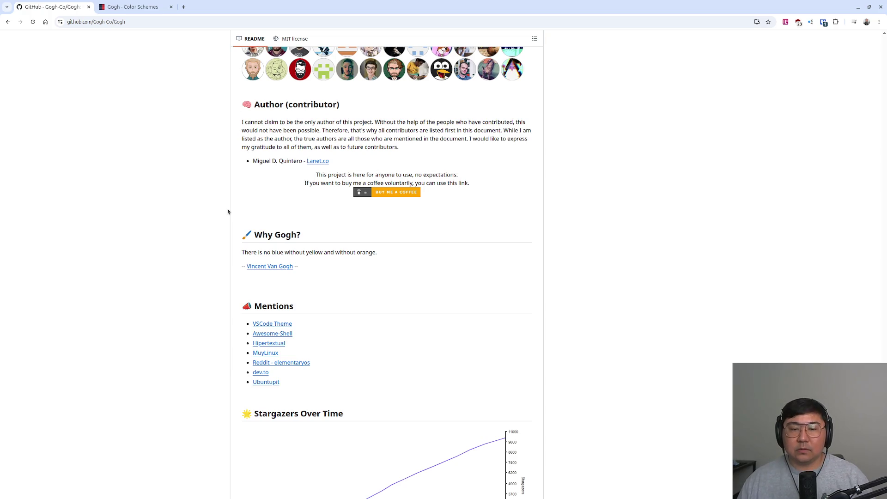
pyautogui.scroll(-3, 227, 212)
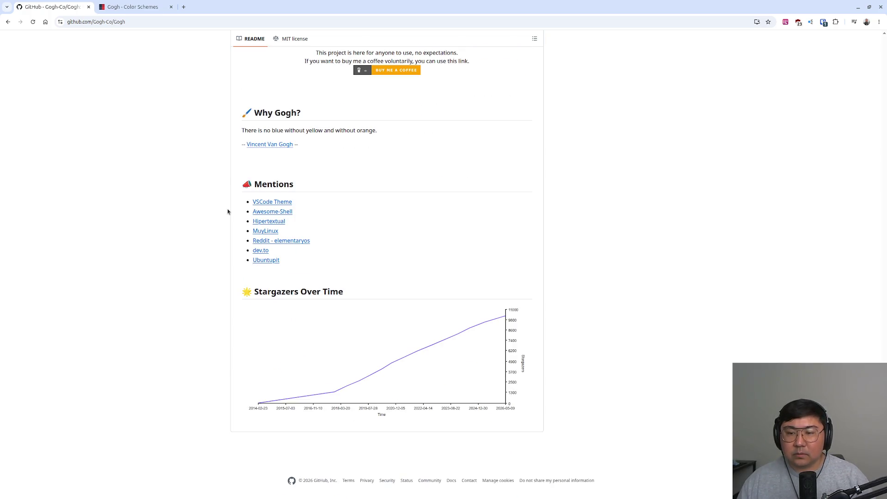
pyautogui.press('Home')
# Scroll down to the Non-Interactive install instructions and the Terminal Support list.
pyautogui.scroll(-15, 228, 212)
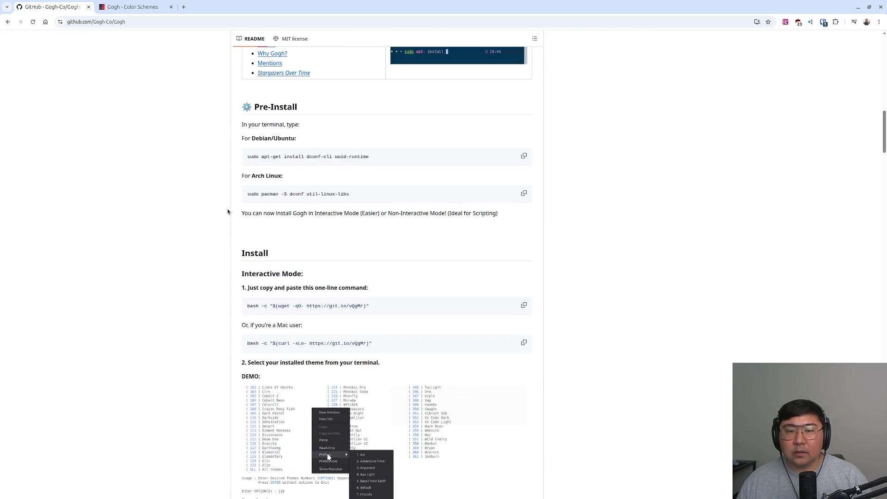
pyautogui.scroll(-1, 228, 211)
pyautogui.scroll(-3, 228, 212)
pyautogui.scroll(-5, 227, 212)
pyautogui.scroll(-3, 227, 212)
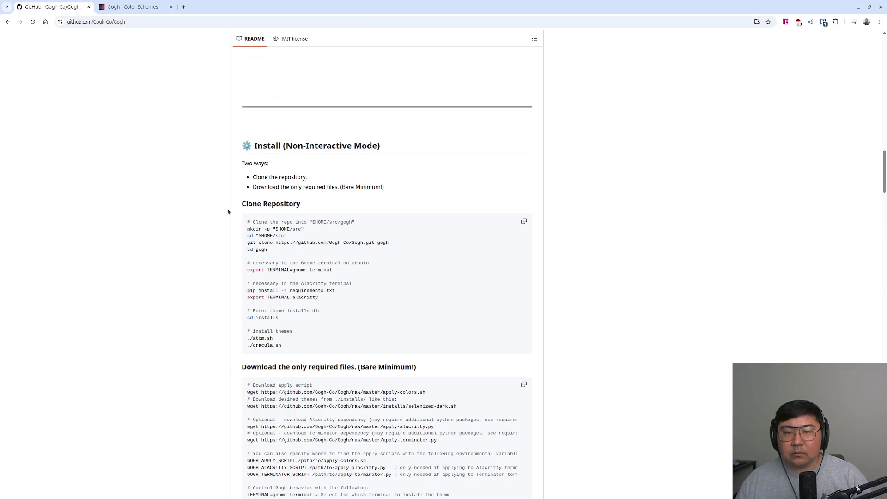
pyautogui.scroll(-2, 228, 212)
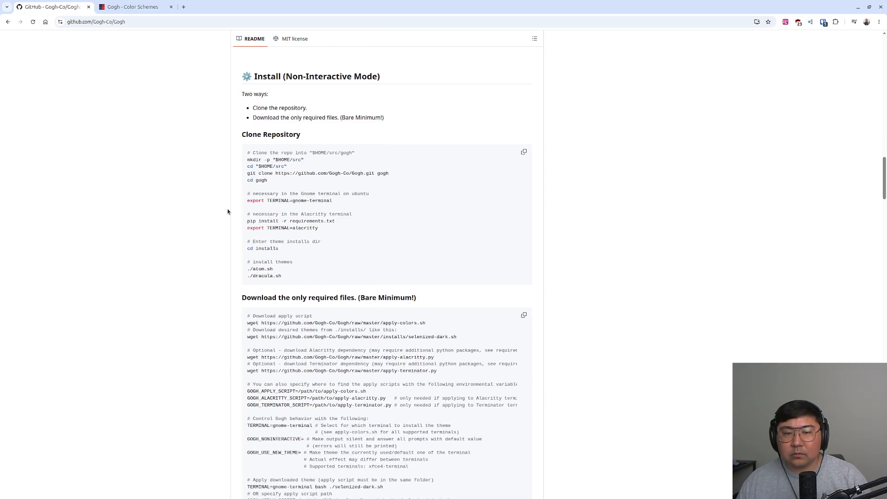
pyautogui.scroll(-7, 228, 212)
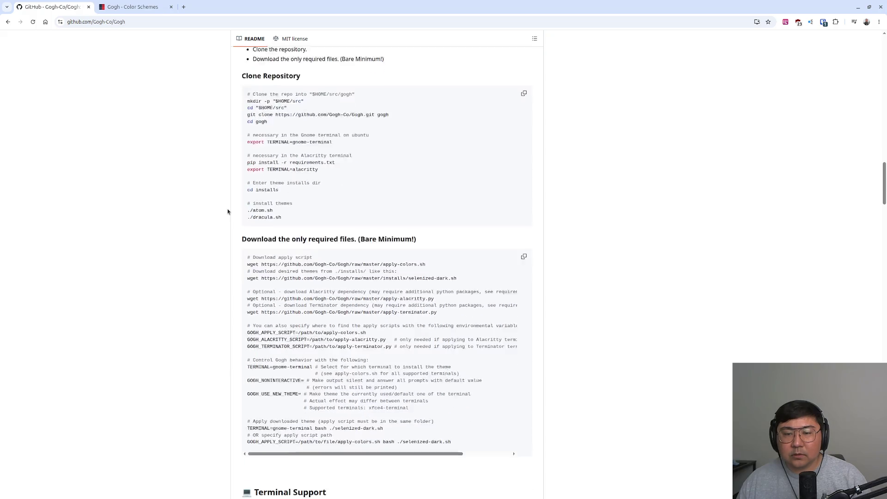
pyautogui.scroll(-2, 227, 212)
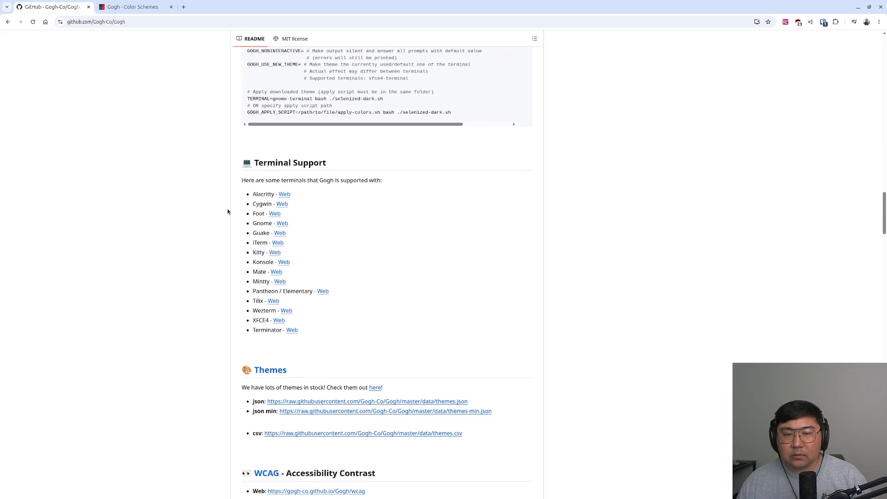
# Search Google for 'alacritty change theme' in a new tab.
pyautogui.hotkey('ctrl', 't')
pyautogui.write('alacri')
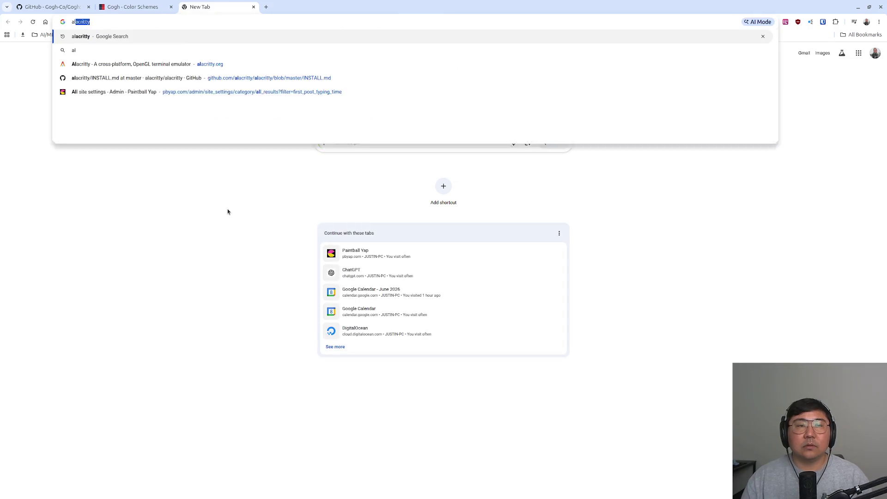
pyautogui.write('tty change theme')
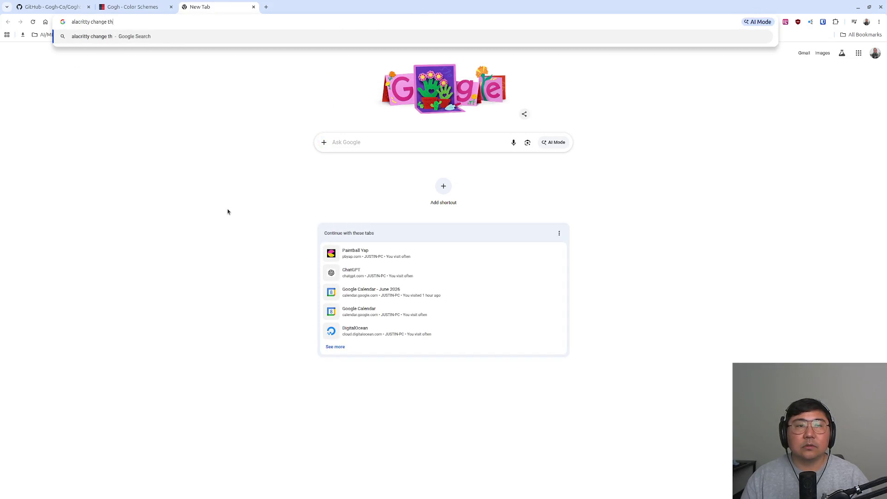
pyautogui.press('Return')
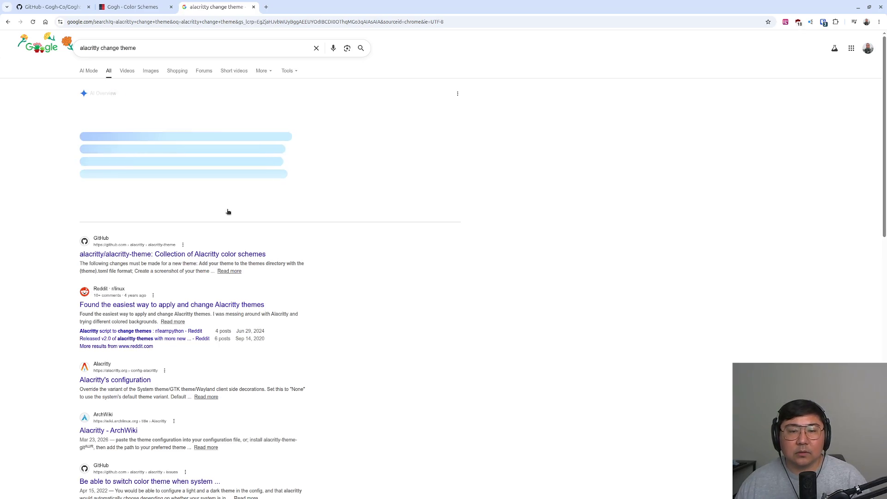
# Expand the AI Overview and read its explanation of importing theme files manually.
pyautogui.click(213, 213)
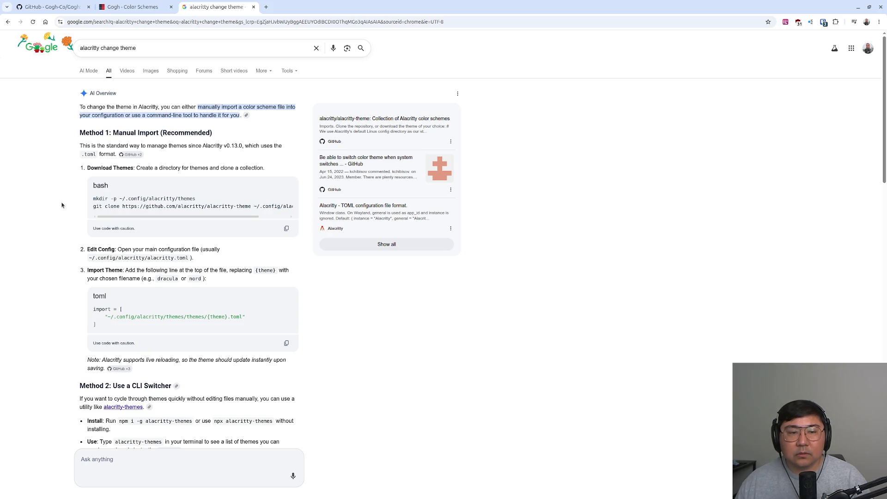
pyautogui.scroll(-3, 62, 205)
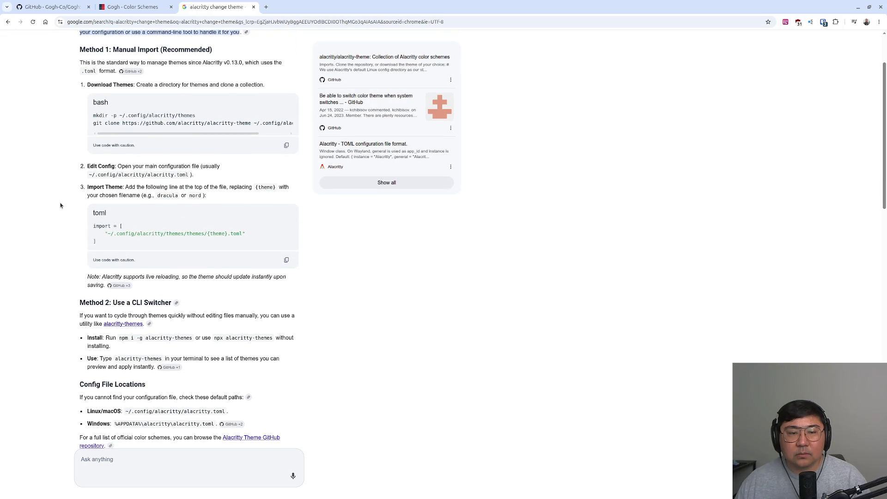
pyautogui.scroll(2, 61, 205)
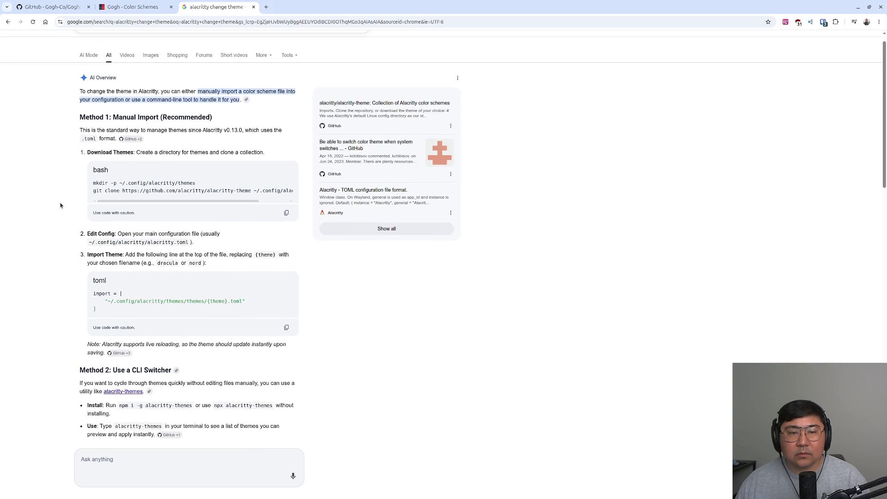
pyautogui.scroll(1, 123, 128)
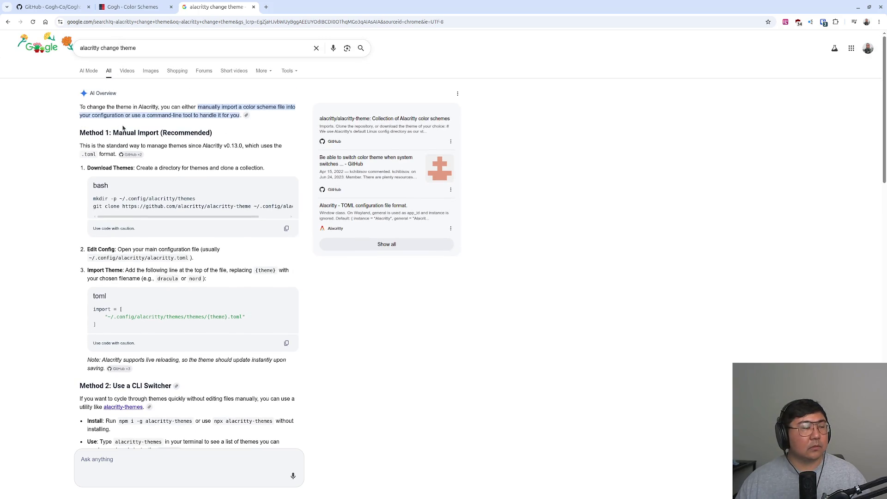
pyautogui.press('super')
pyautogui.press('super')
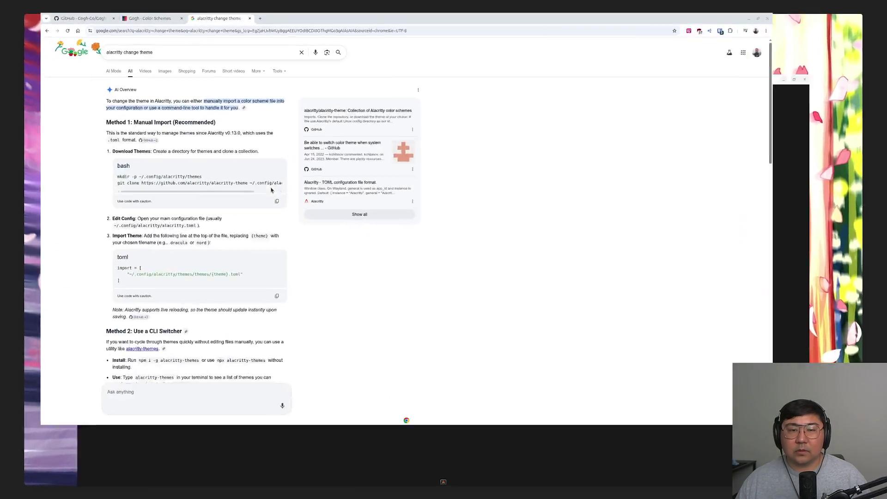
pyautogui.moveTo(374, 7)
pyautogui.mouseDown()
pyautogui.moveTo(194, 88)
pyautogui.moveTo(0, 60)
pyautogui.mouseUp()
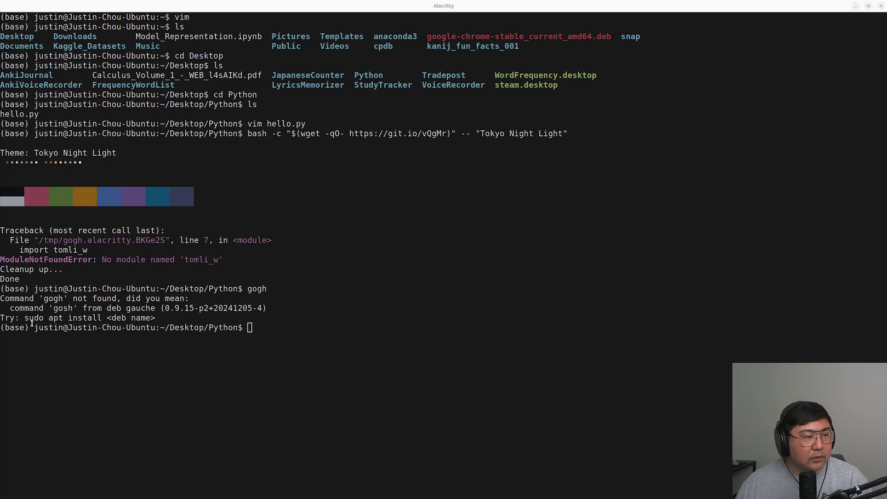
pyautogui.click(113, 343)
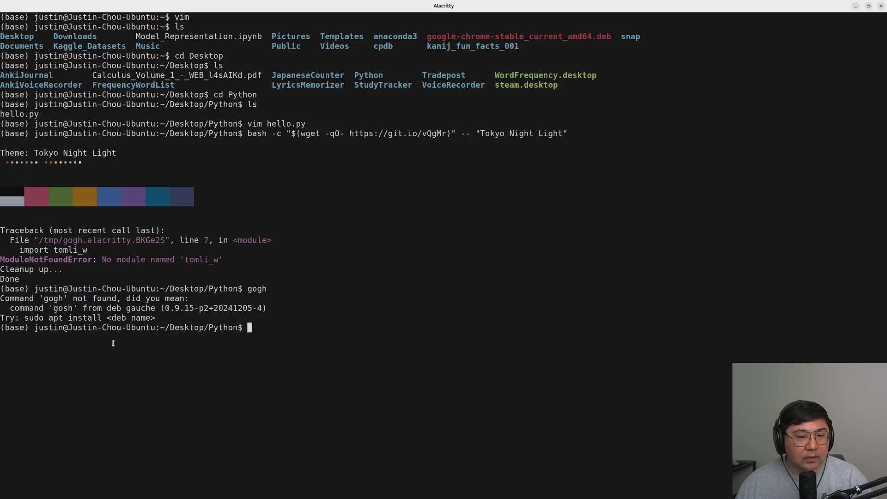
pyautogui.write('vim ~/.')
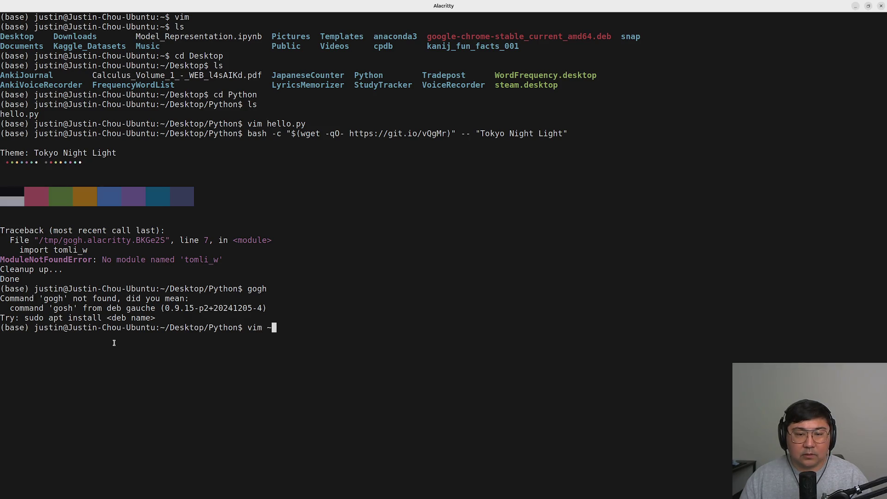
pyautogui.write('config/alacritty')
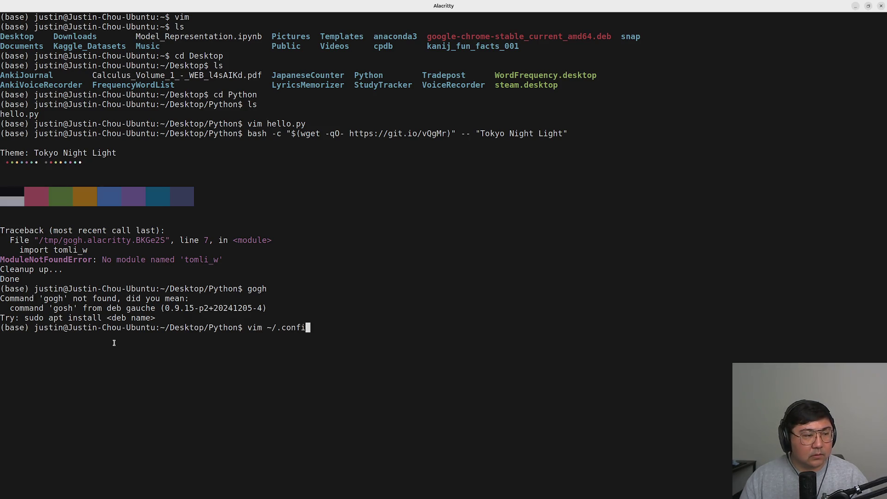
pyautogui.write('/alacritty.toml')
pyautogui.press('Return')
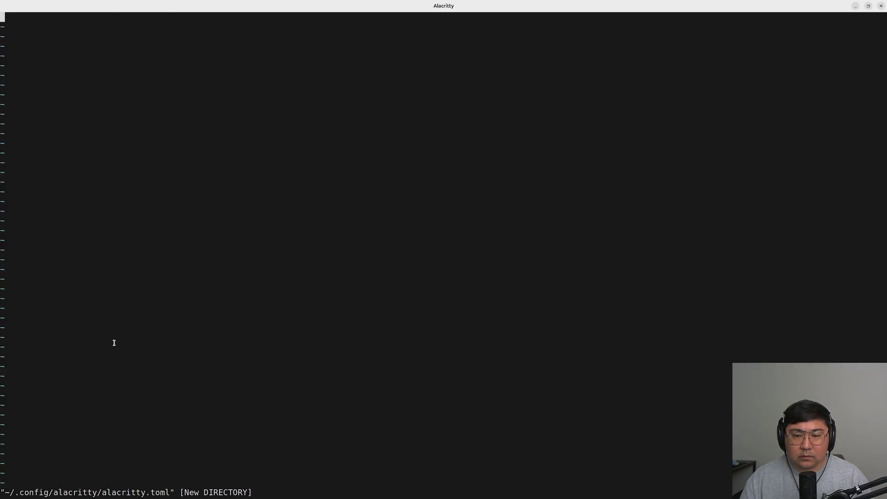
pyautogui.write(':q')
pyautogui.press('Return')
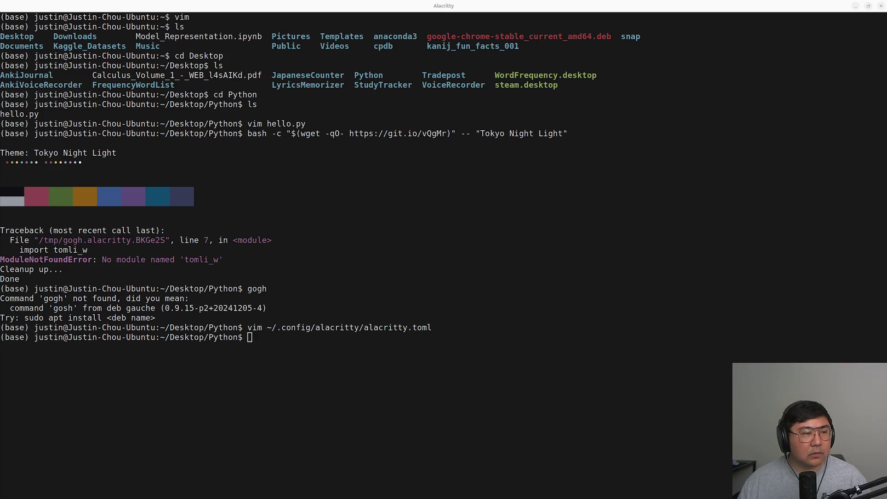
# Run mkdir -p ~/.config/alacritty/themes and git clone alacritty-theme into that folder.
pyautogui.click(128, 372)
pyautogui.hotkey('ctrl', 'shift', 'v')
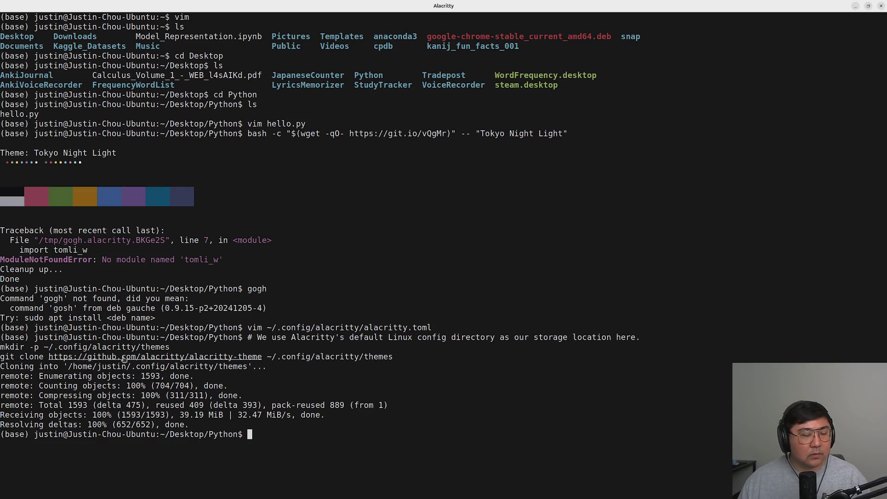
pyautogui.press('Up')
pyautogui.press('Up')
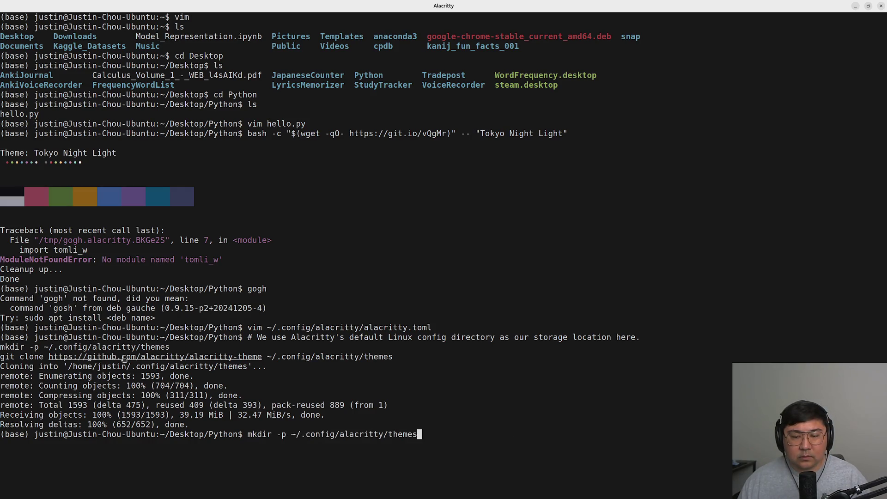
pyautogui.press('Up')
pyautogui.press('Down')
pyautogui.press('Down')
pyautogui.press('Down')
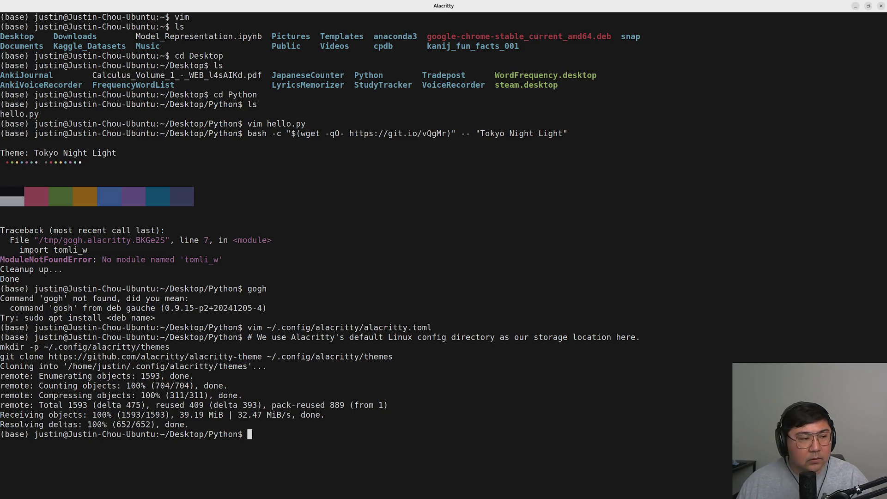
pyautogui.hotkey('alt', 'Tab')
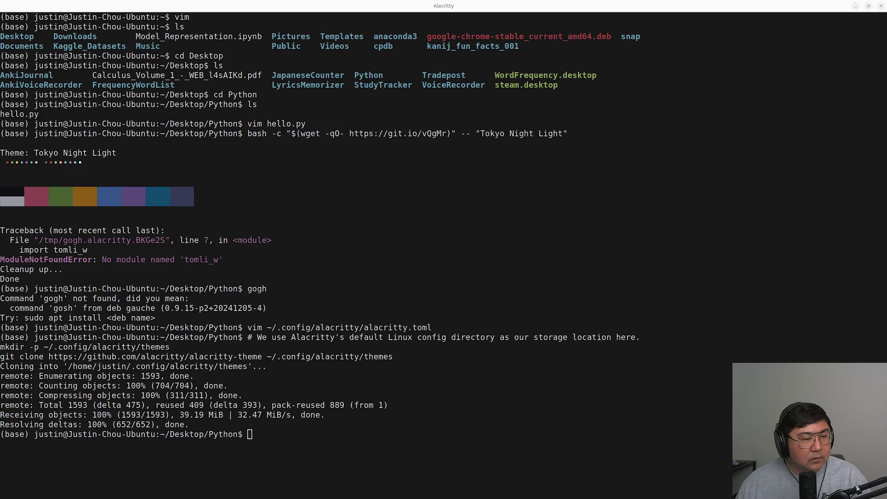
pyautogui.click(294, 448)
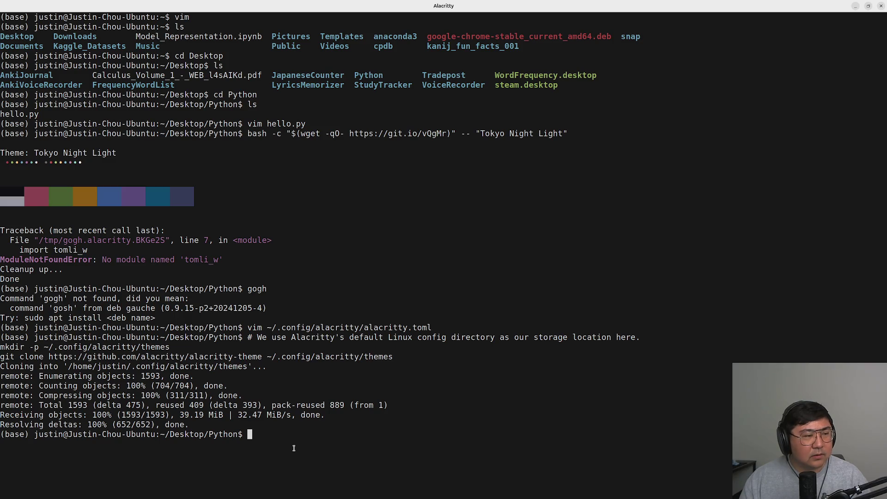
pyautogui.write('vim ~')
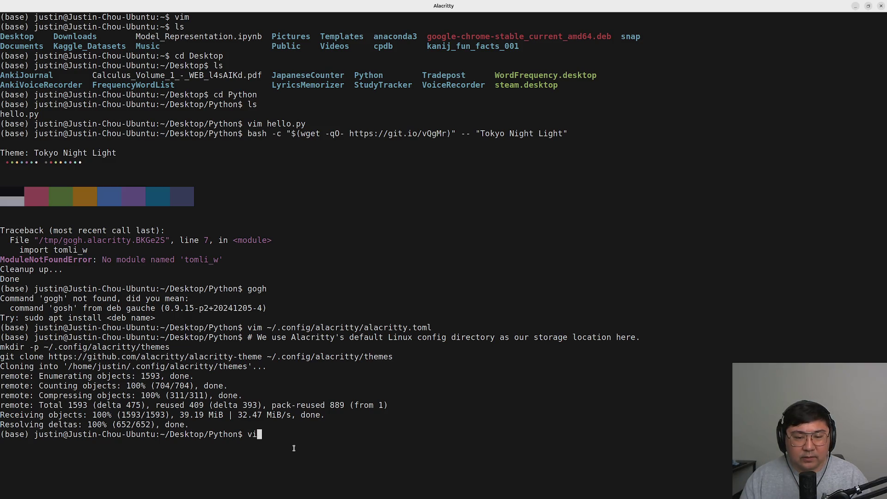
pyautogui.write('/.config/al')
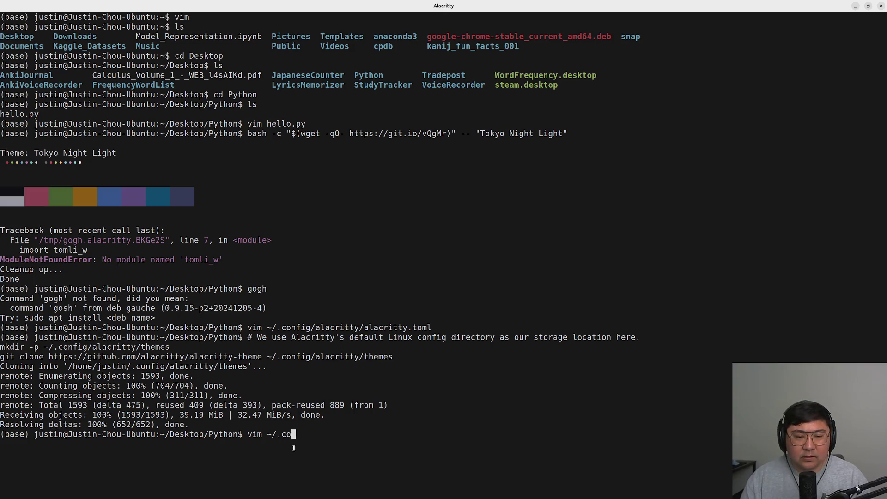
pyautogui.write('acritty/themes')
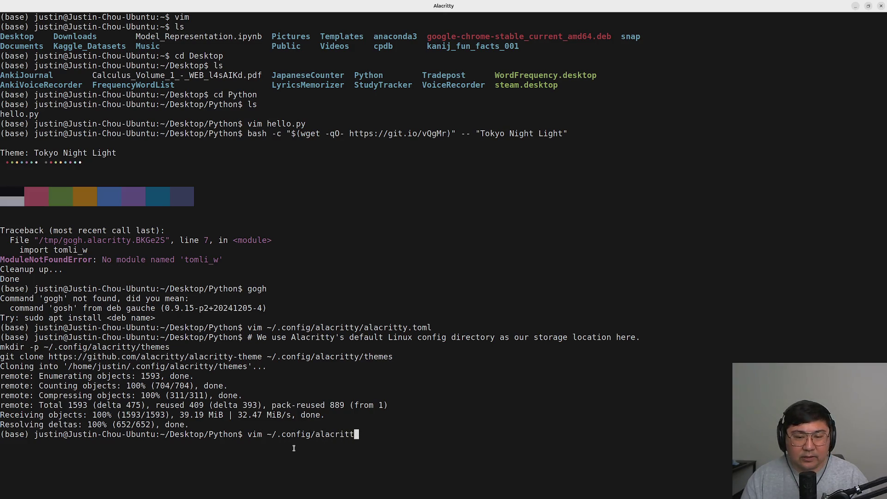
pyautogui.press('Return')
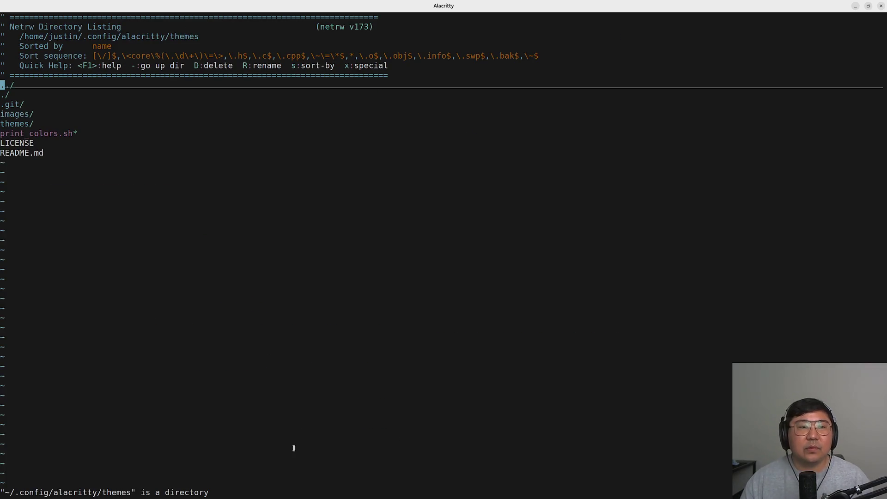
pyautogui.press('j')
pyautogui.press('j')
pyautogui.press('j')
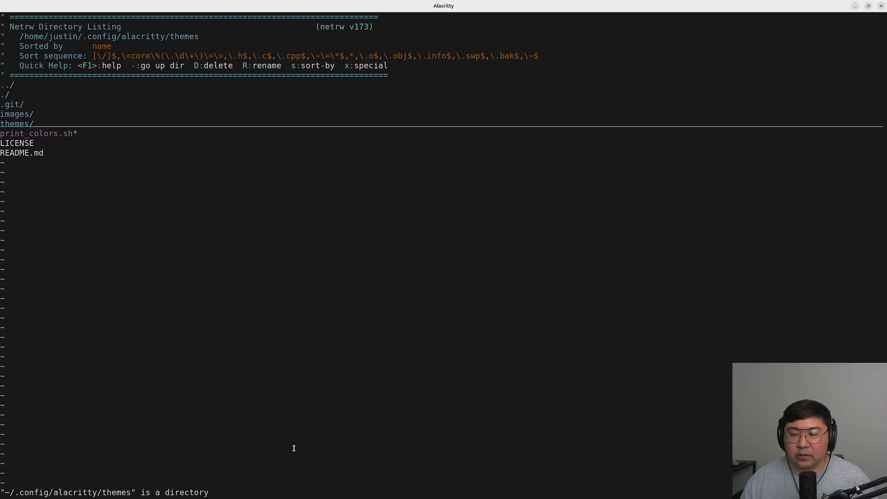
pyautogui.press('Return')
pyautogui.press('F1')
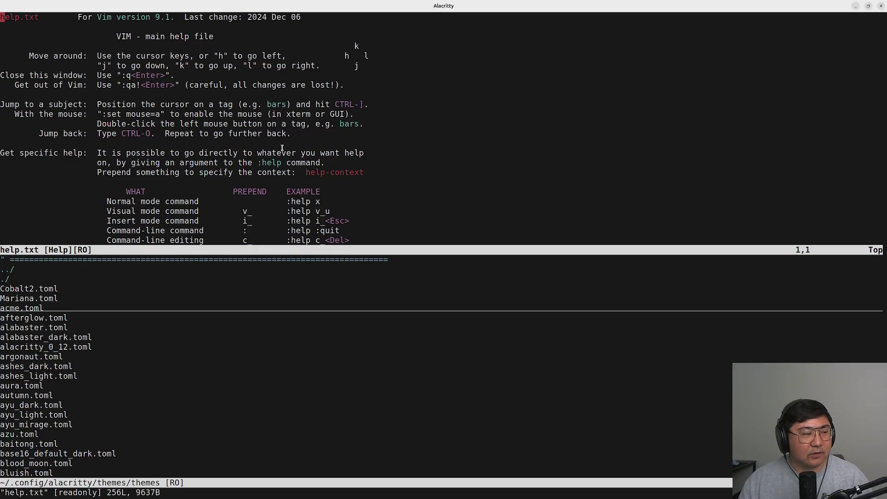
pyautogui.write(':q')
pyautogui.press('Return')
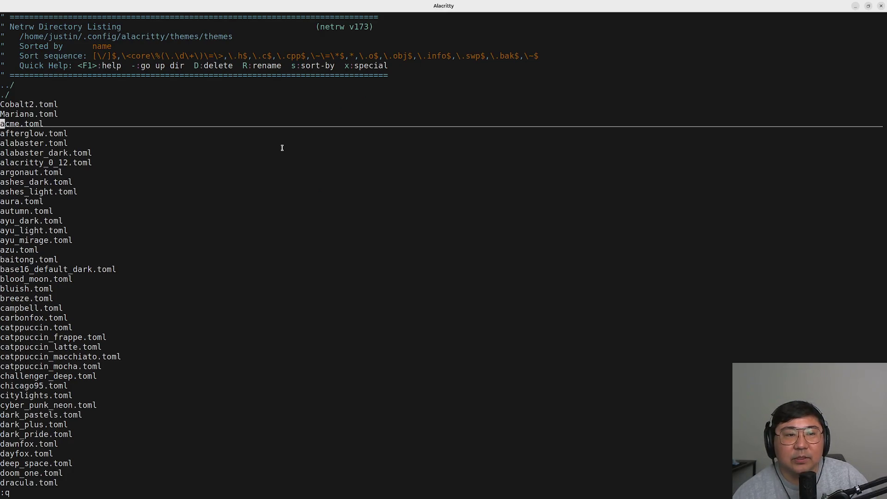
pyautogui.hotkey('ctrl', 'f')
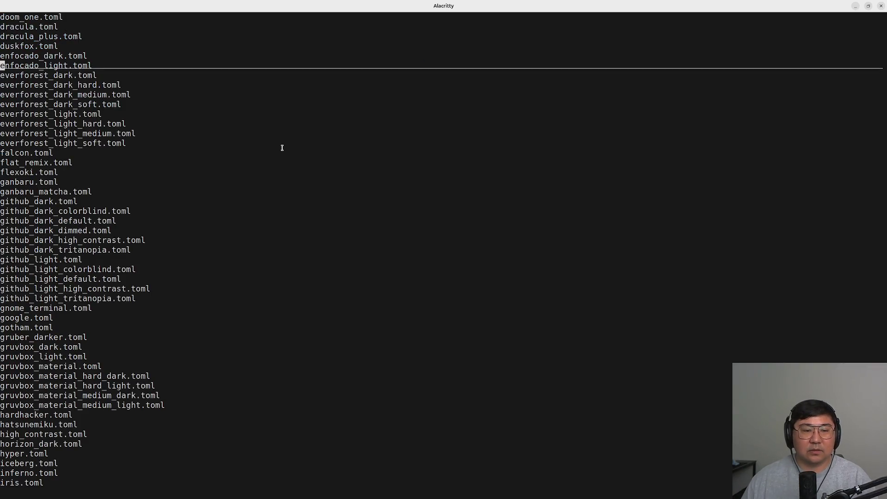
pyautogui.hotkey('ctrl', 'f')
pyautogui.hotkey('ctrl', 'f')
pyautogui.press('j')
pyautogui.press('j')
pyautogui.press('j')
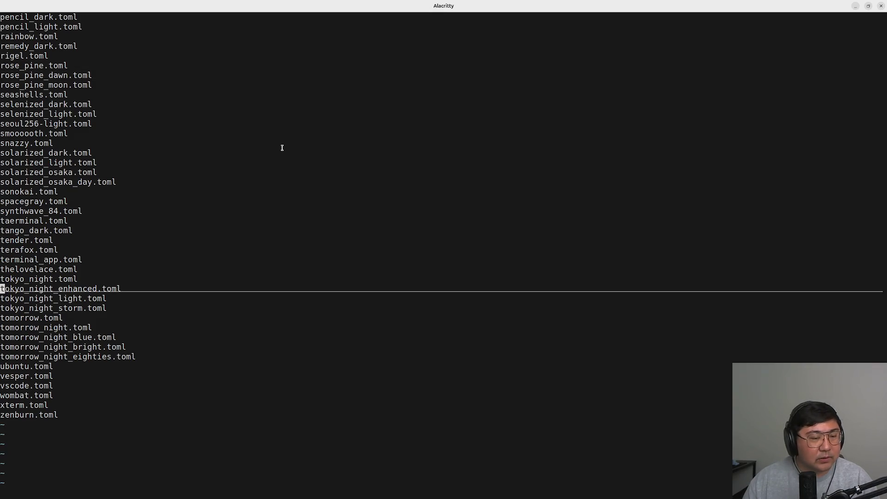
pyautogui.press('k')
pyautogui.press('j')
pyautogui.press('j')
pyautogui.press('Return')
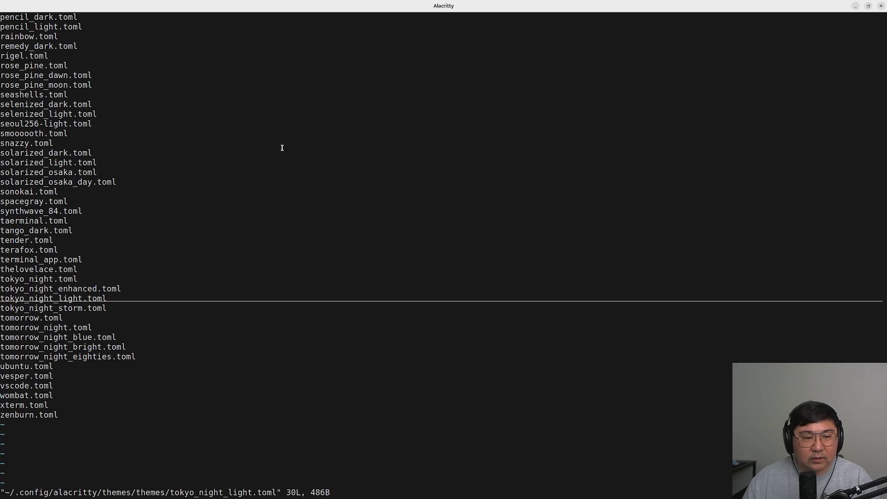
pyautogui.write(':q')
pyautogui.press('Return')
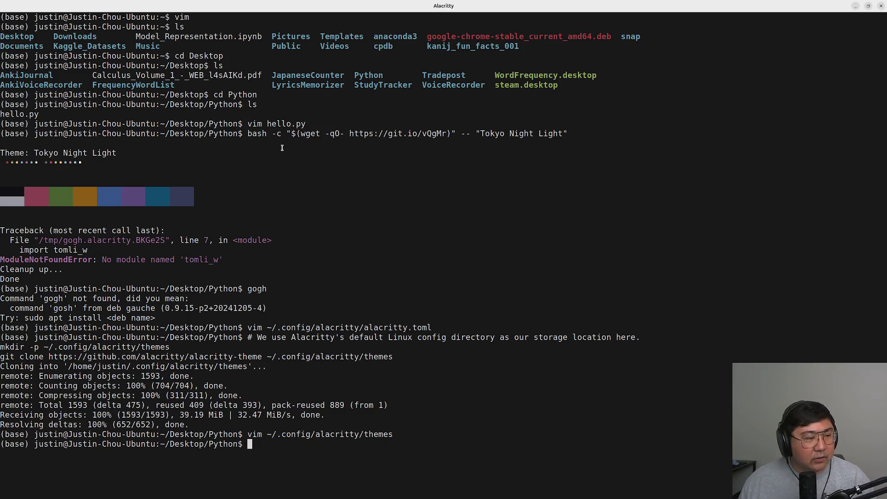
pyautogui.press('Up')
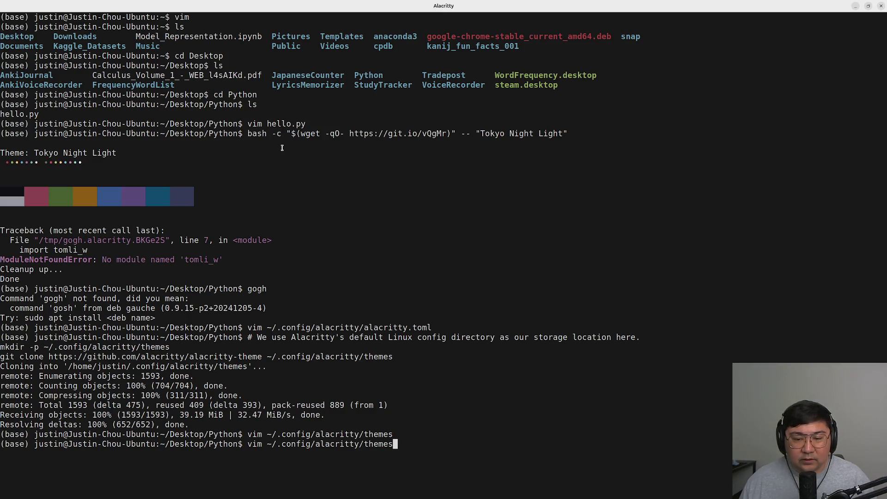
pyautogui.press('BackSpace')
pyautogui.press('BackSpace')
pyautogui.press('BackSpace')
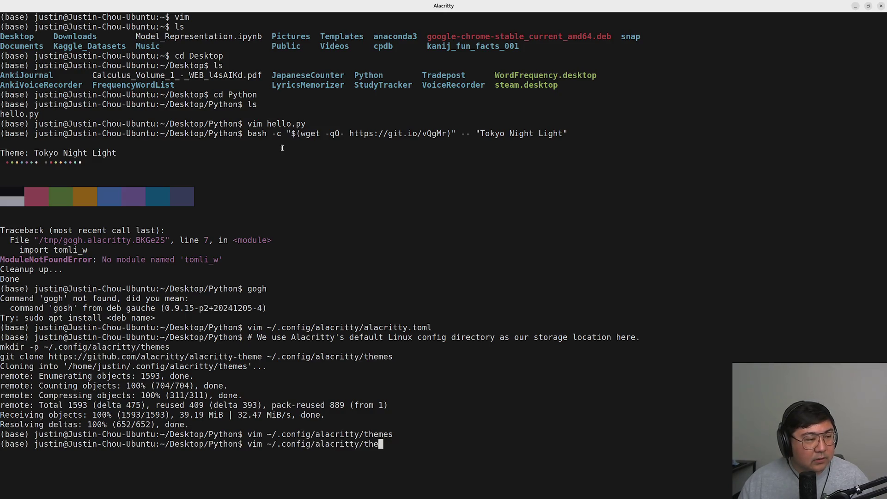
pyautogui.press('BackSpace')
pyautogui.press('BackSpace')
pyautogui.press('BackSpace')
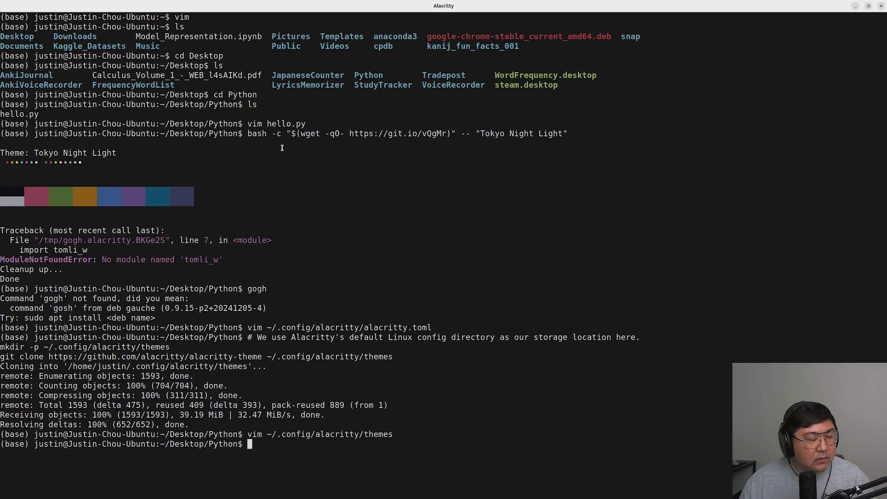
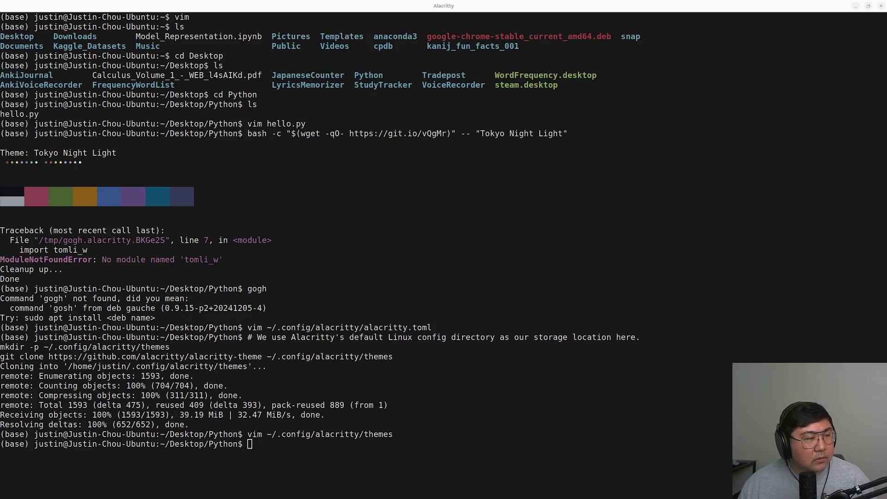
# Open the pasted config file path in vim, then quit back to the shell.
pyautogui.click(301, 457)
pyautogui.write('vin')
pyautogui.press('BackSpace')
pyautogui.press('BackSpace')
pyautogui.write('m')
pyautogui.write('$XDG_CONFIG_HOME/alacritty/alacritty.toml')
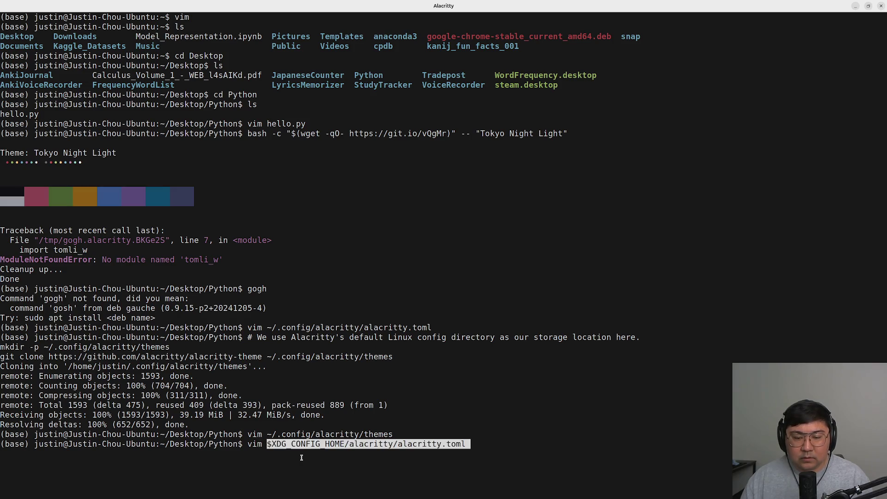
pyautogui.press('Return')
pyautogui.write(':q')
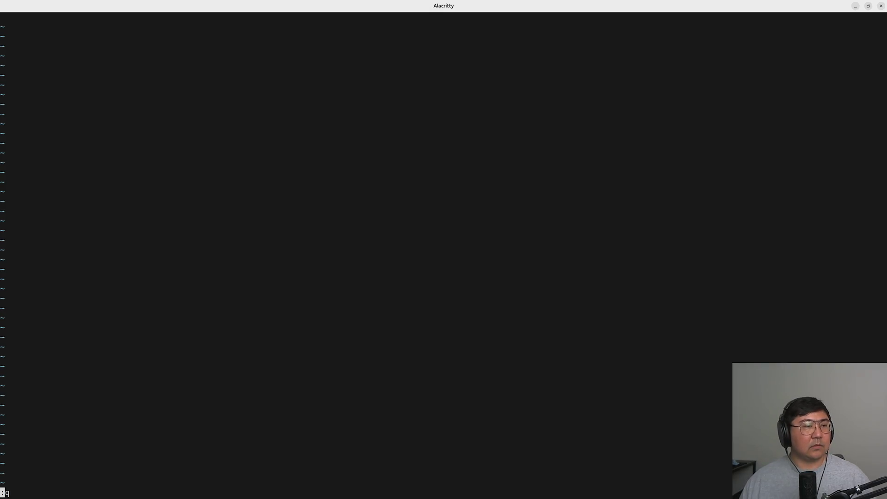
pyautogui.press('Return')
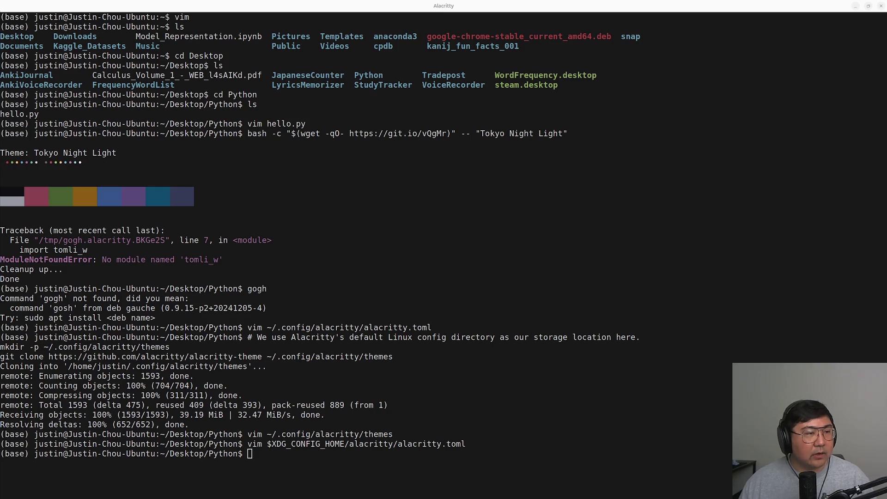
# Search the disk for alacritty.toml with locate, then install plocate via sudo apt.
pyautogui.click(337, 480)
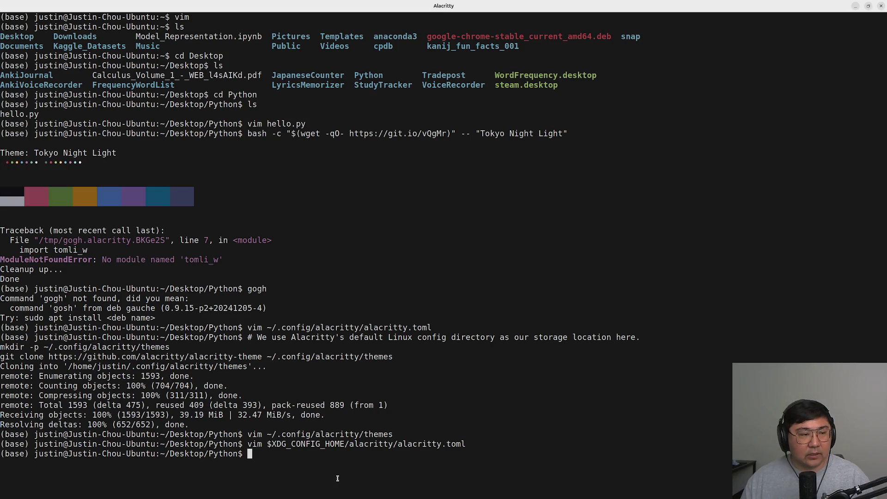
pyautogui.write('locate alacritty.')
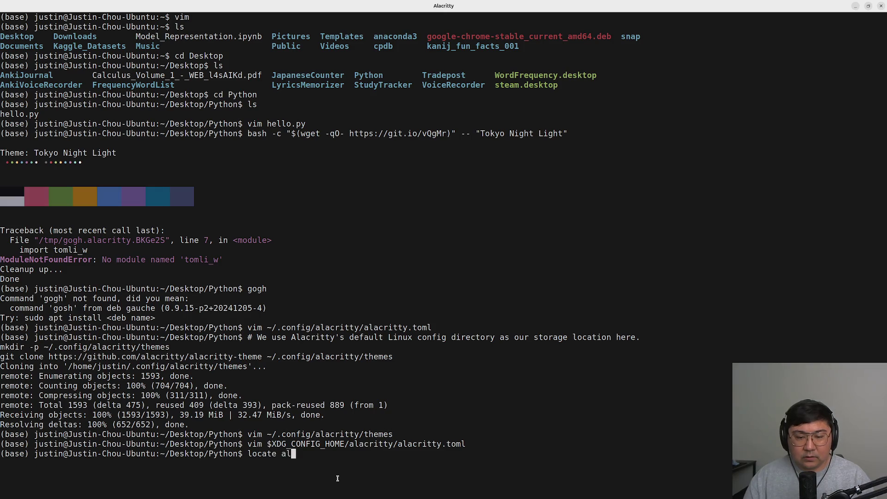
pyautogui.write('toml')
pyautogui.press('Return')
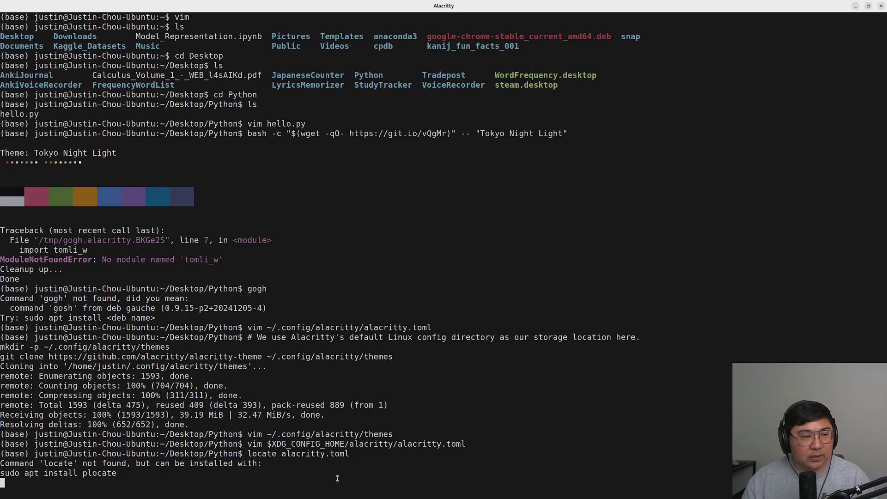
pyautogui.write('sudo apt ins')
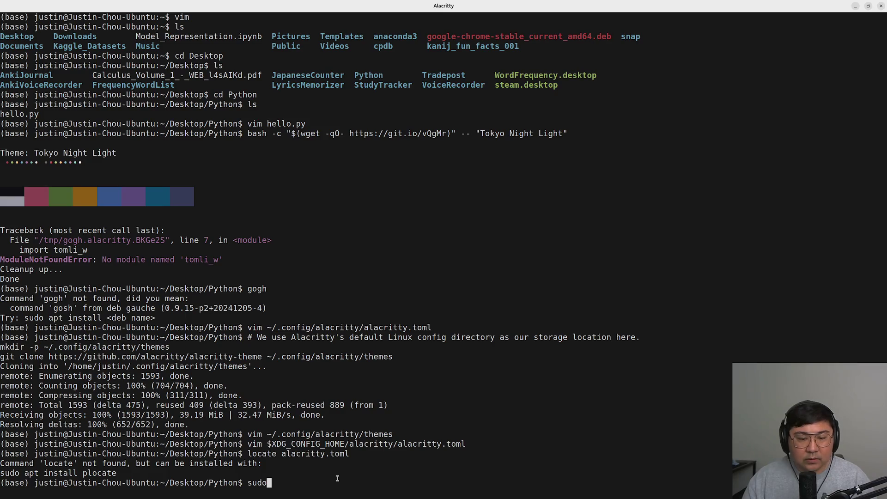
pyautogui.write('tall plocate')
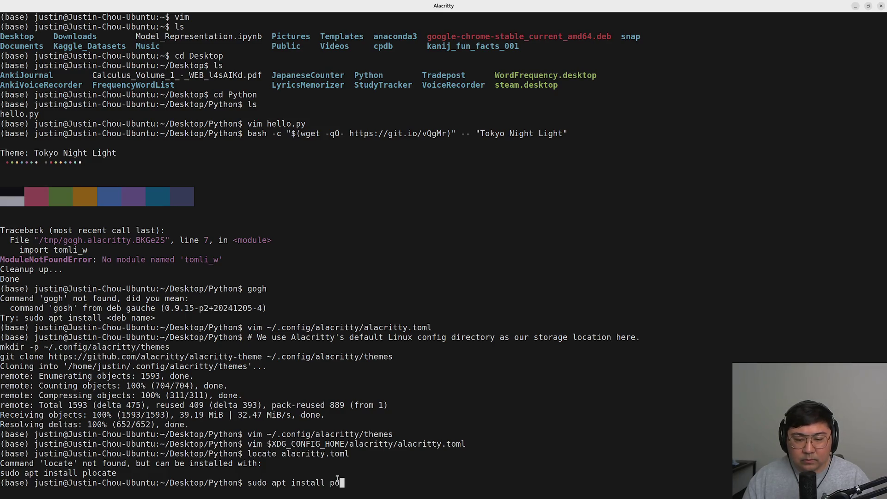
pyautogui.press('Return')
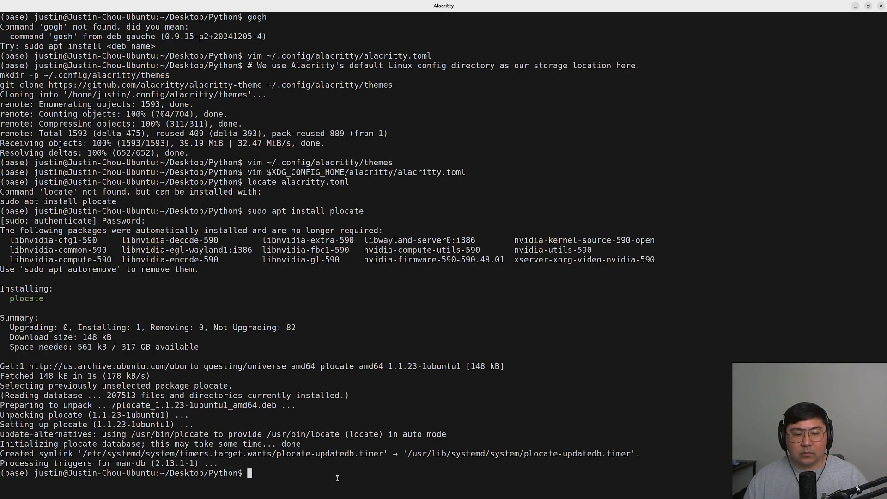
# Rerun the alacritty.toml search, then open a new ~/.config/alacritty/alacritty.toml in vim.
pyautogui.press('Up')
pyautogui.press('Up')
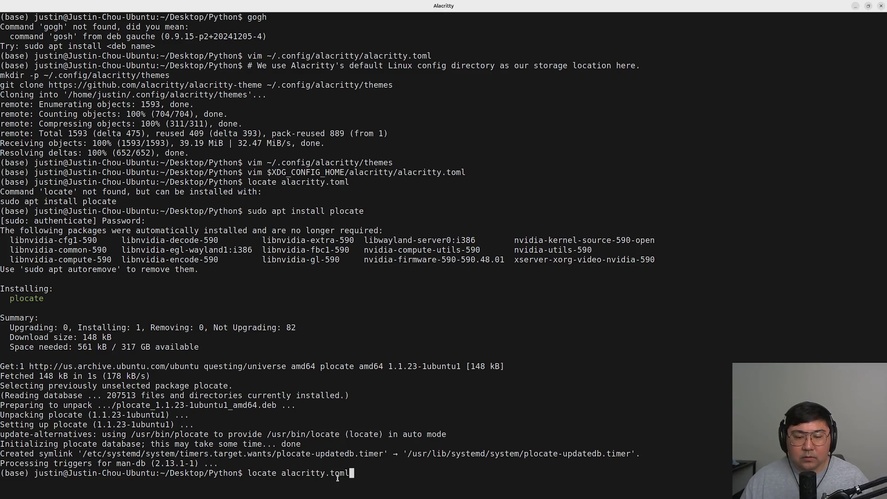
pyautogui.press('Return')
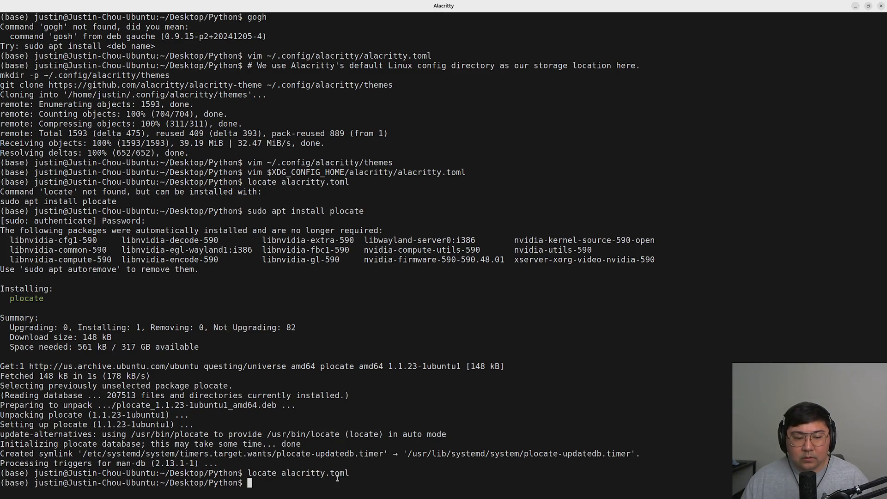
pyautogui.press('Up')
pyautogui.press('Return')
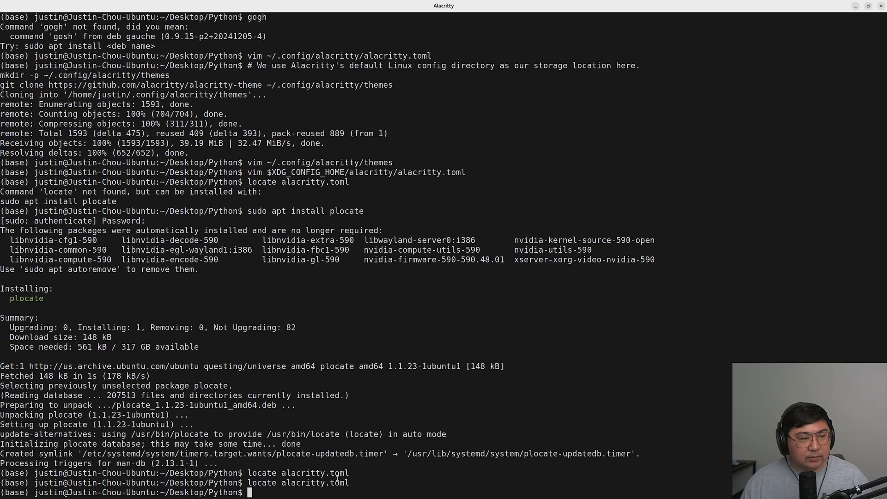
pyautogui.write('vim ~/.')
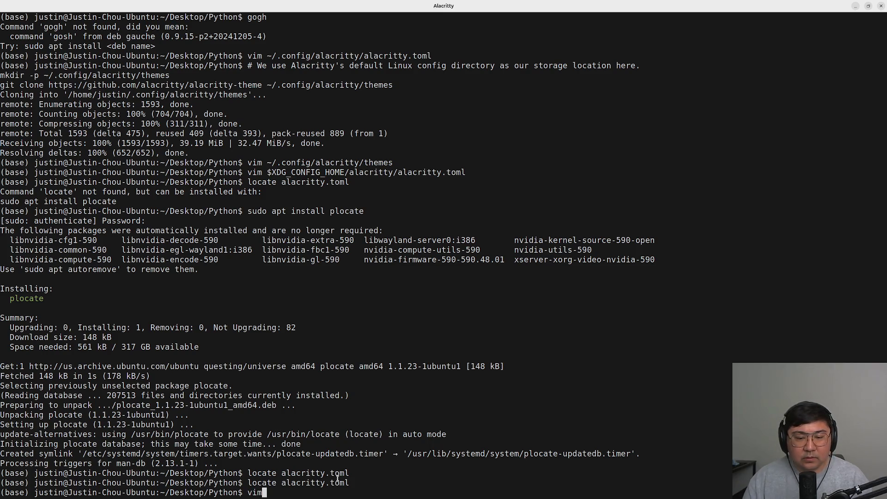
pyautogui.write('conf')
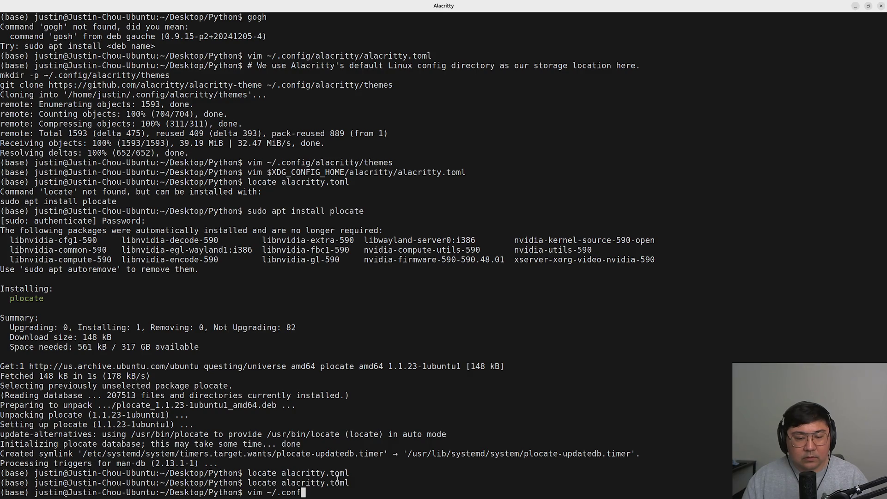
pyautogui.write('ig/alacri')
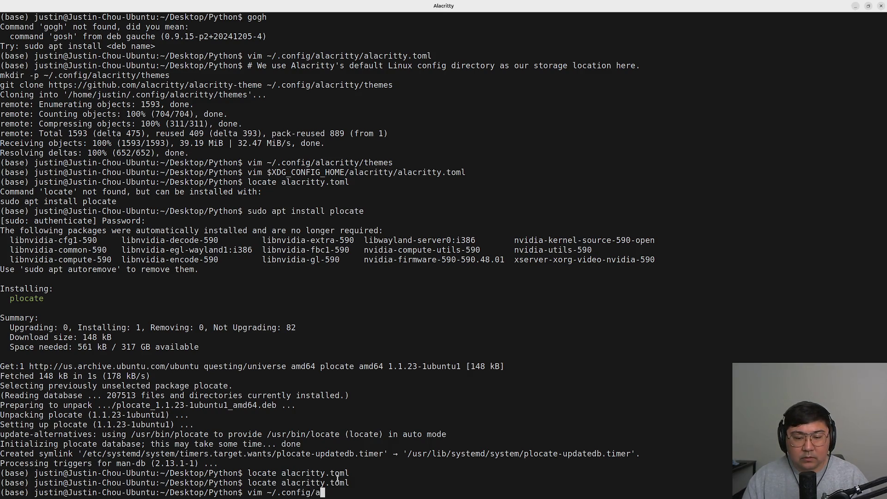
pyautogui.write('tty/alacritty')
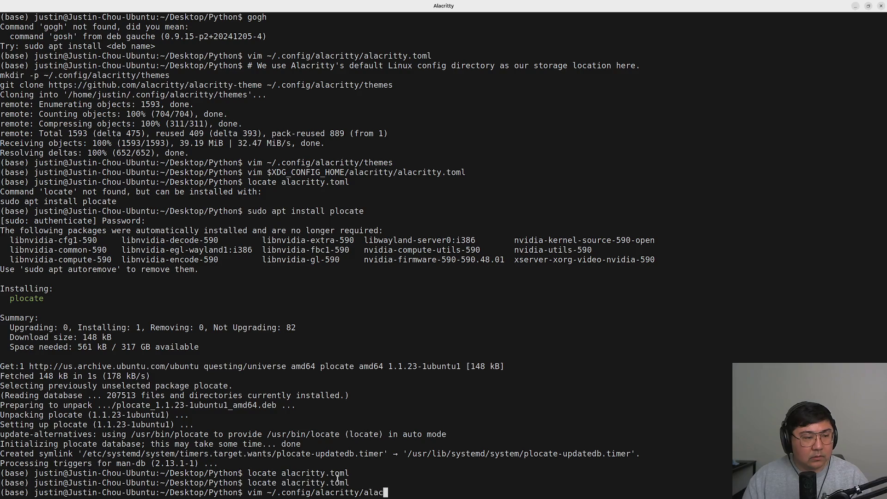
pyautogui.write('.toml')
pyautogui.press('Return')
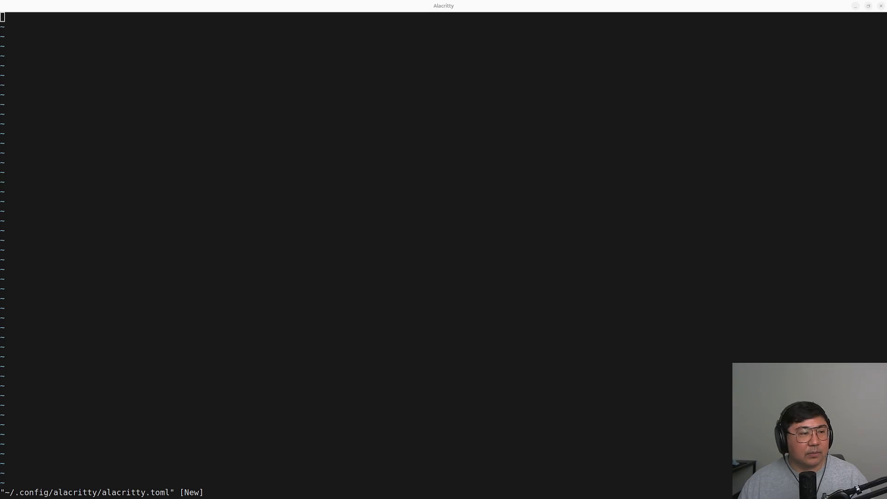
# Paste the [general] theme import block into alacritty.toml.
pyautogui.click(174, 151)
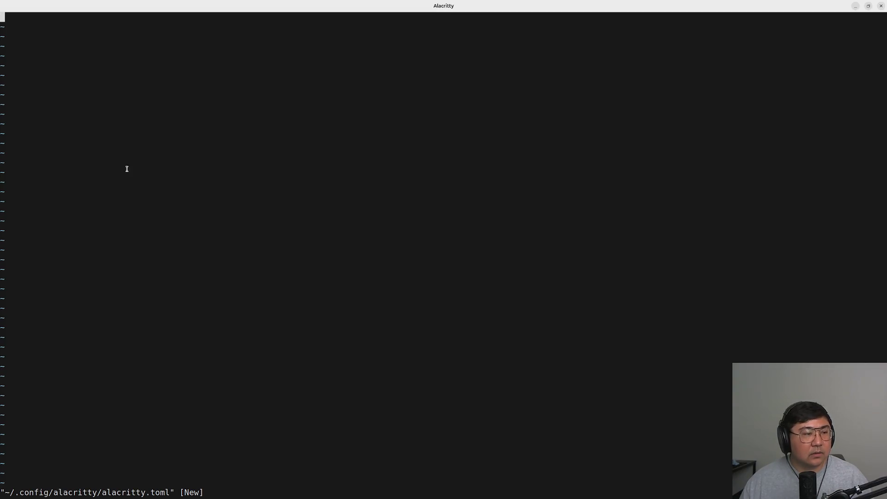
pyautogui.click(109, 158)
pyautogui.write('[general] import = [     "~/.config/alacritty/themes/themes/{theme}.toml" ]')
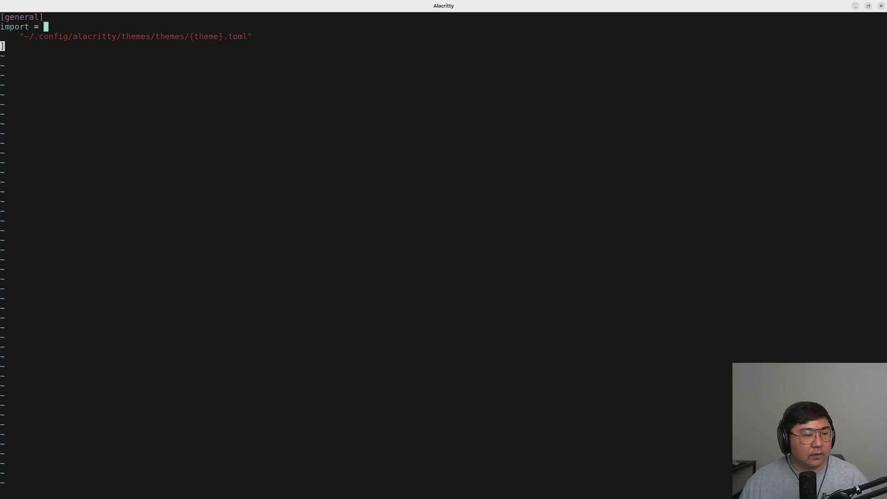
pyautogui.hotkey('alt', 'Tab')
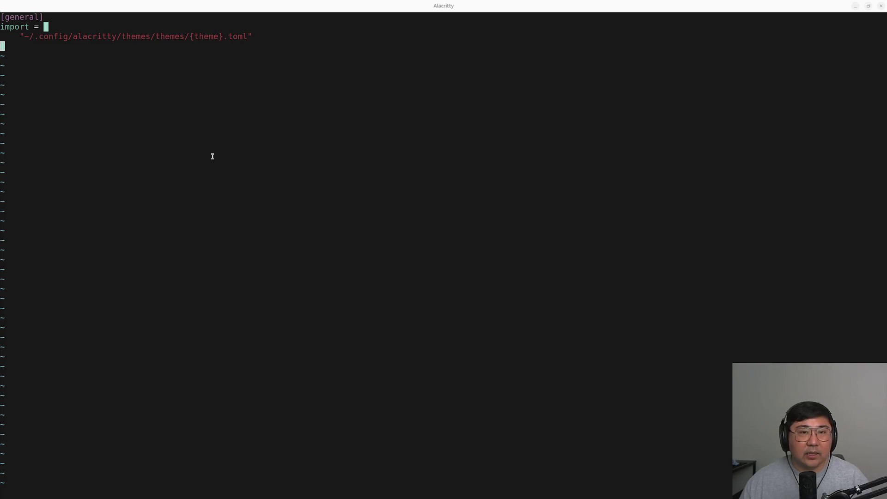
pyautogui.click(194, 34)
# Replace the theme placeholder with tokyo_night_light, then save and quit with :wq.
pyautogui.press('j')
pyautogui.press('0')
pyautogui.press('w')
pyautogui.press('w')
pyautogui.press('w')
pyautogui.press('w')
pyautogui.press('w')
pyautogui.write('ciw')
pyautogui.write('tokyo_')
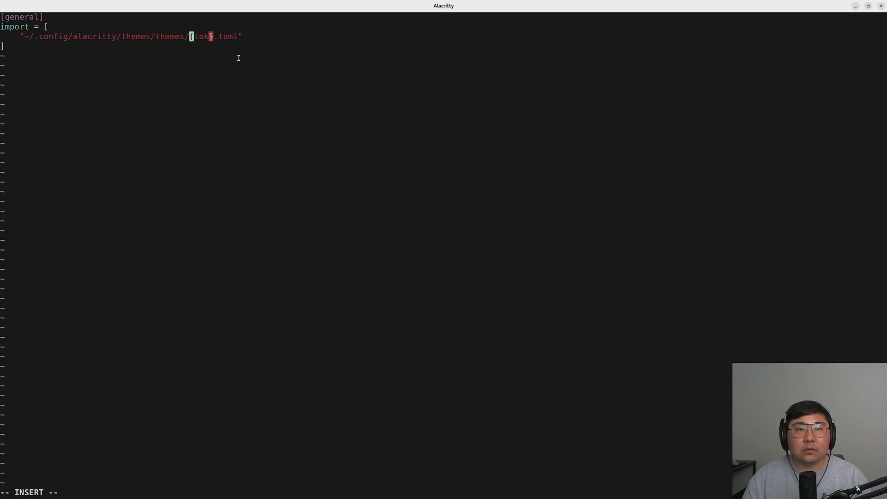
pyautogui.write('night_light')
pyautogui.press('Escape')
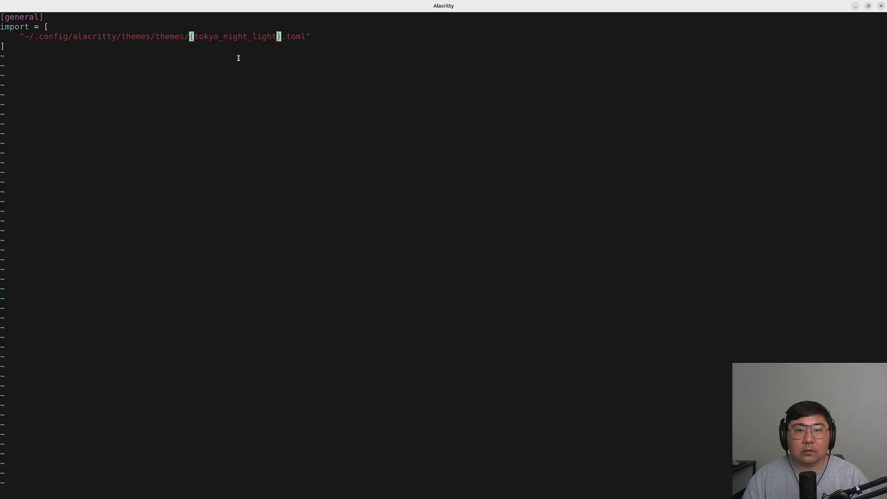
pyautogui.write(':wq')
pyautogui.press('Return')
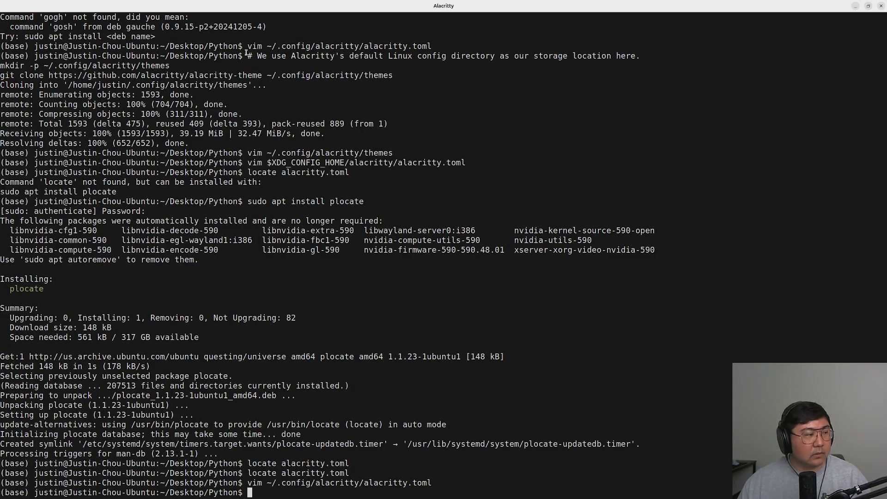
# Close the terminal, open a fresh one with Ctrl+Alt+T, and maximize it.
pyautogui.click(881, 6)
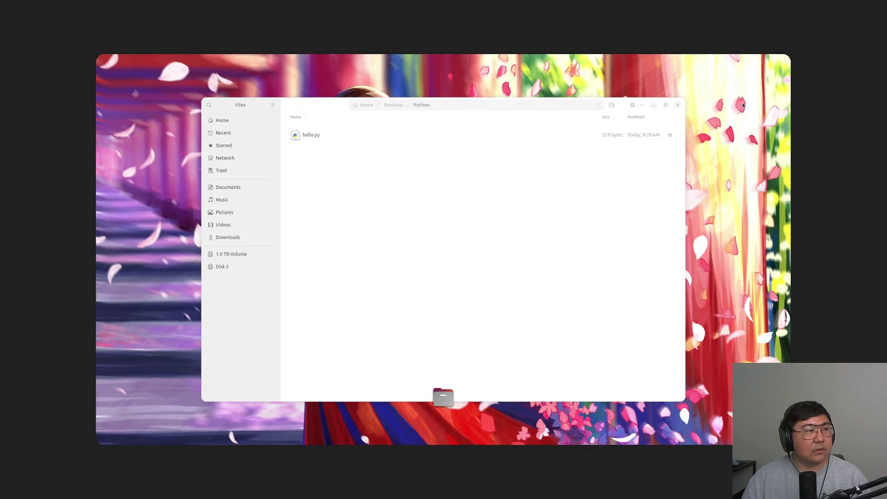
pyautogui.hotkey('ctrl', 'alt', 't')
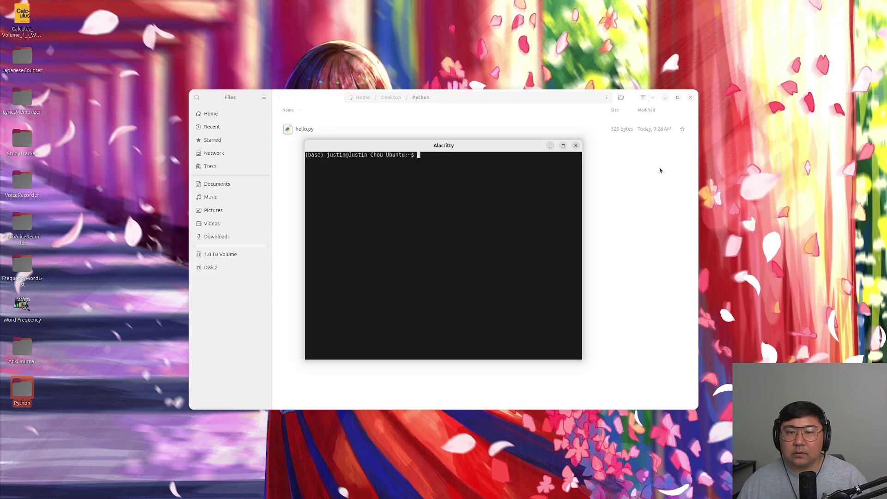
pyautogui.click(563, 145)
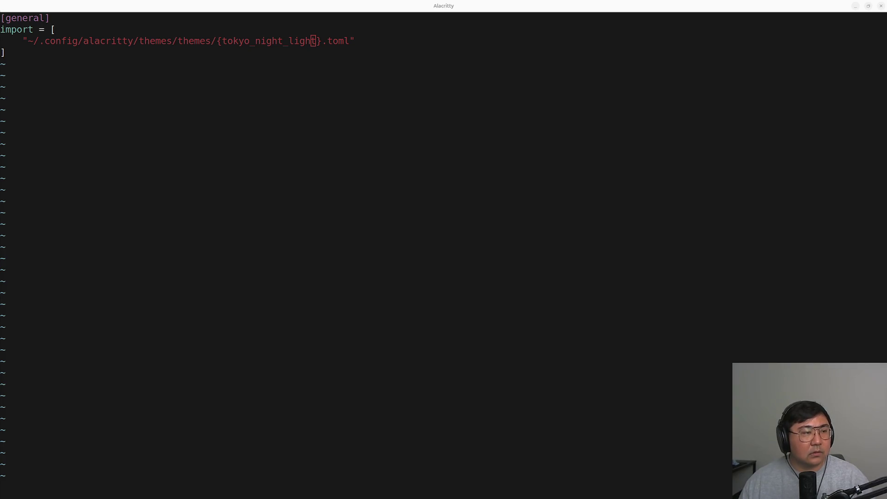
pyautogui.click(337, 113)
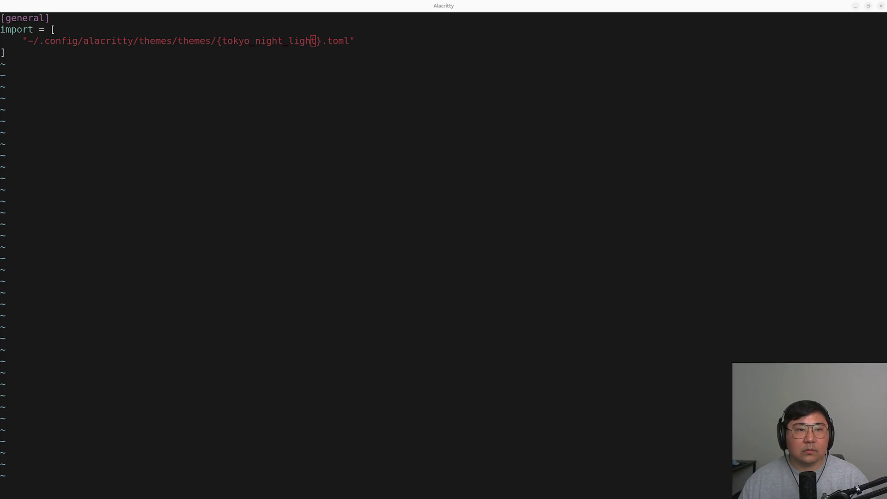
# Delete the { and } around tokyo_night_light in the import path, then save with :wq.
pyautogui.click(165, 97)
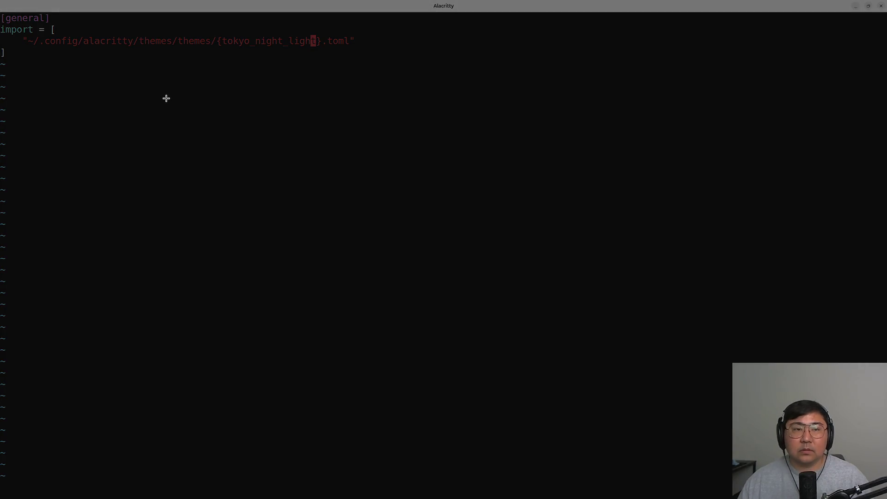
pyautogui.moveTo(382, 123)
pyautogui.mouseDown()
pyautogui.moveTo(0, 23)
pyautogui.moveTo(1, 11)
pyautogui.mouseUp()
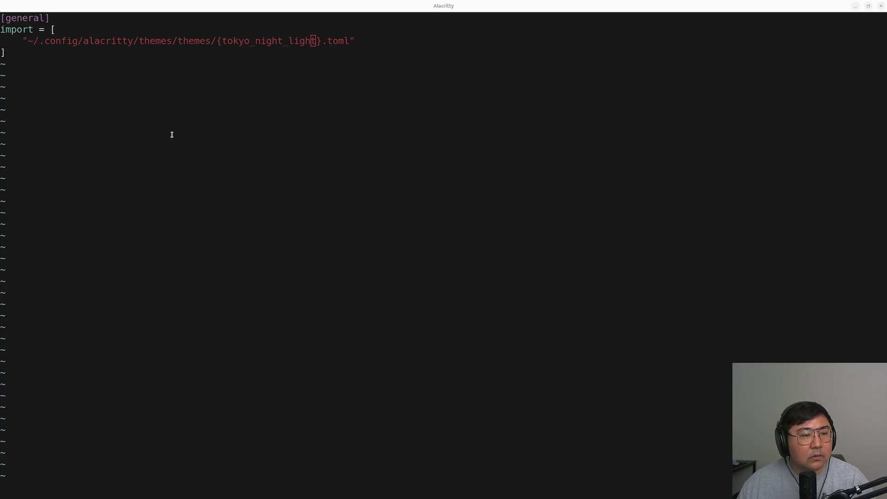
pyautogui.press('k')
pyautogui.press('$')
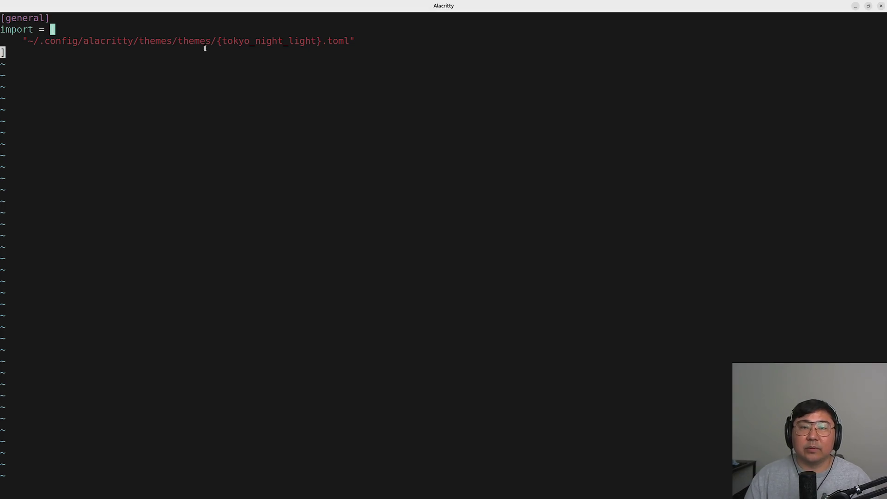
pyautogui.press('j')
pyautogui.press('l')
pyautogui.press('x')
pyautogui.press('h')
pyautogui.write('hbhx:wq')
pyautogui.press('Return')
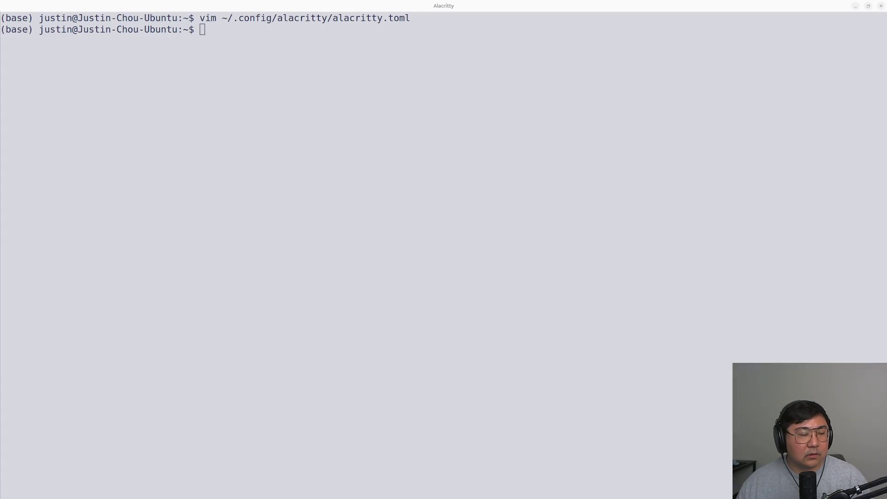
# List the home folder, then move into Desktop and list its contents.
pyautogui.click(97, 247)
pyautogui.write('~')
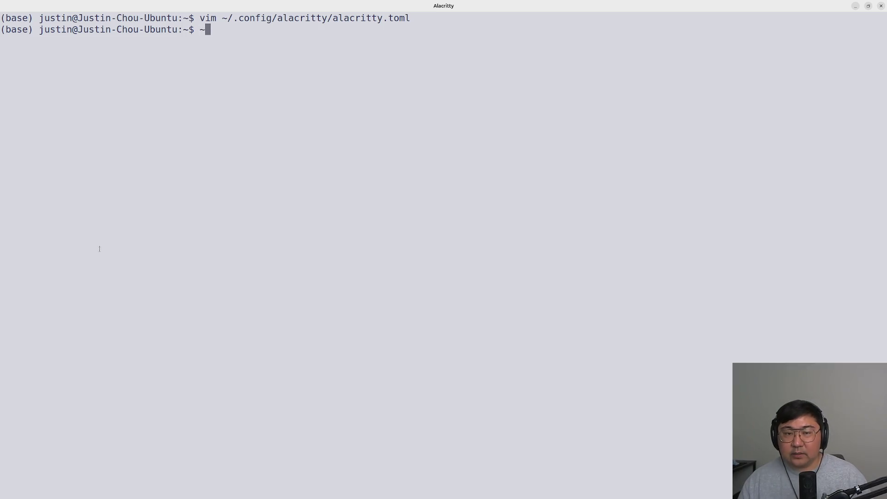
pyautogui.write('~~~')
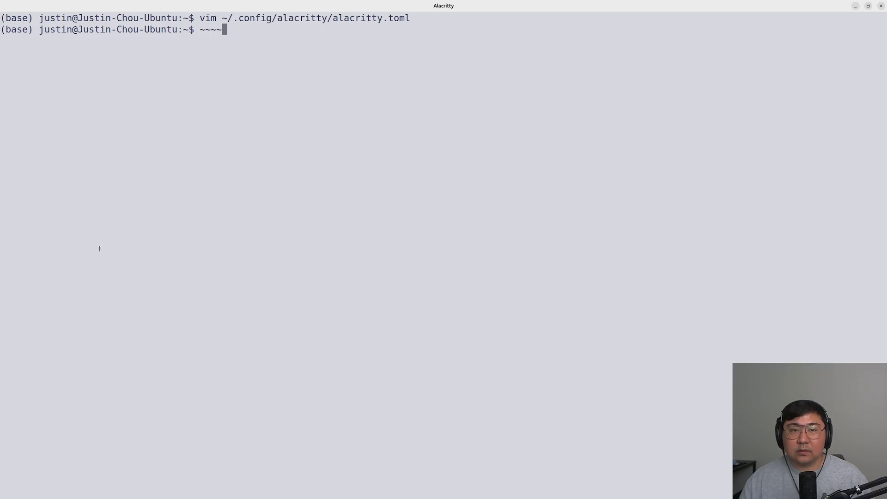
pyautogui.press('BackSpace')
pyautogui.press('BackSpace')
pyautogui.press('BackSpace')
pyautogui.write('l')
pyautogui.press('BackSpace')
pyautogui.write('ls')
pyautogui.press('Return')
pyautogui.write('cd Desk')
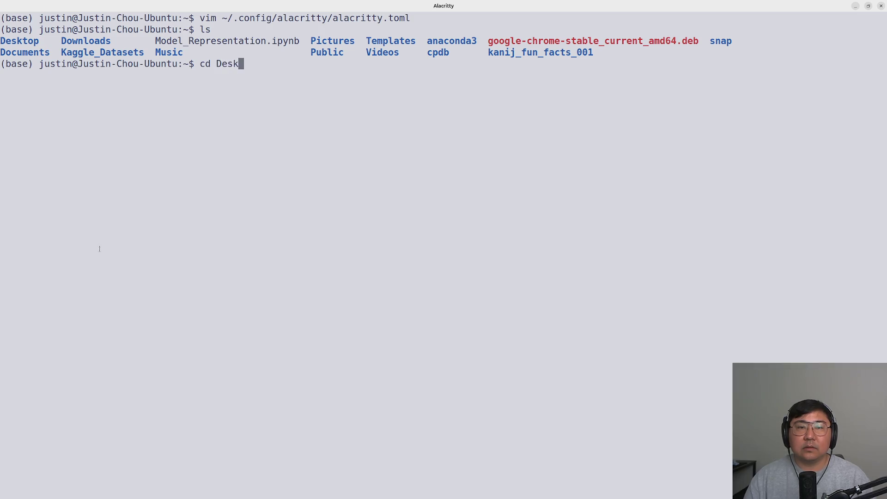
pyautogui.write('top')
pyautogui.press('Return')
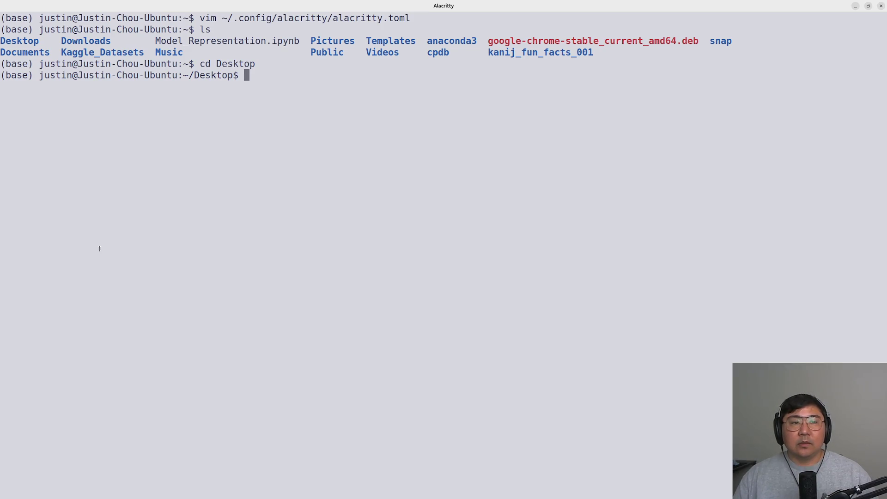
pyautogui.write('ls')
pyautogui.press('Return')
# Enter the Python folder, list it, and open hello.py in vim.
pyautogui.write('cd Python')
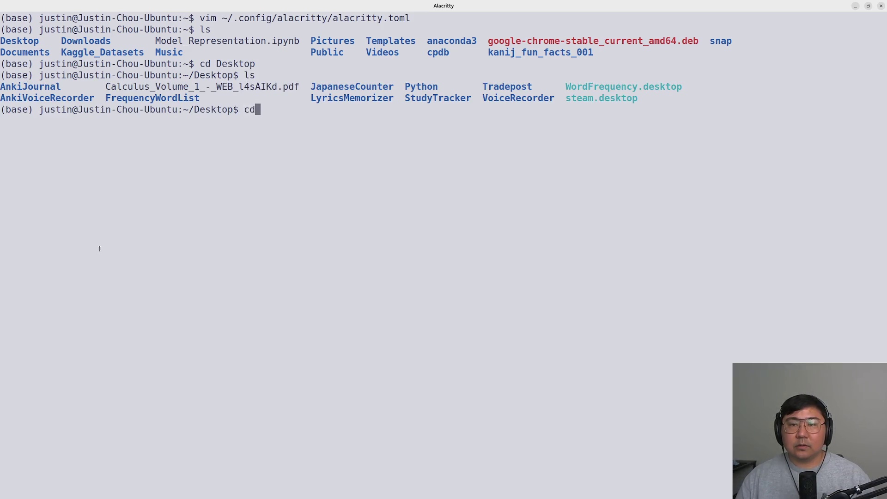
pyautogui.press('Return')
pyautogui.write('ls')
pyautogui.press('Return')
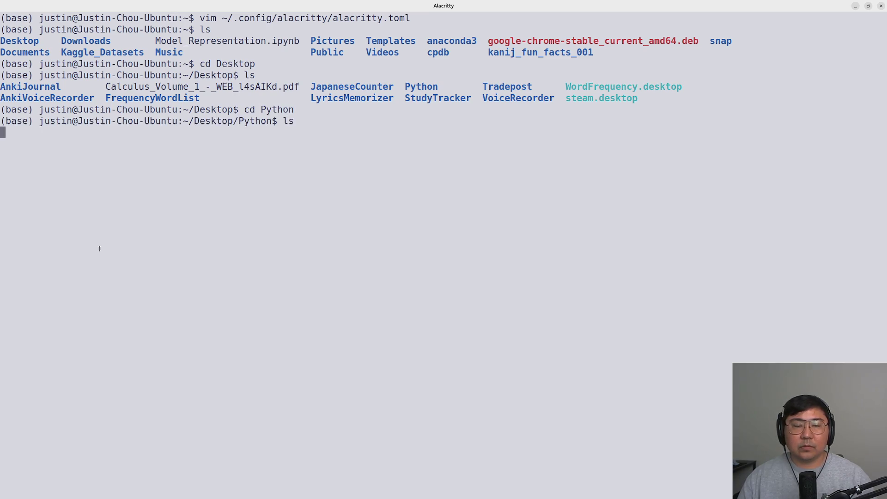
pyautogui.write('vim hello')
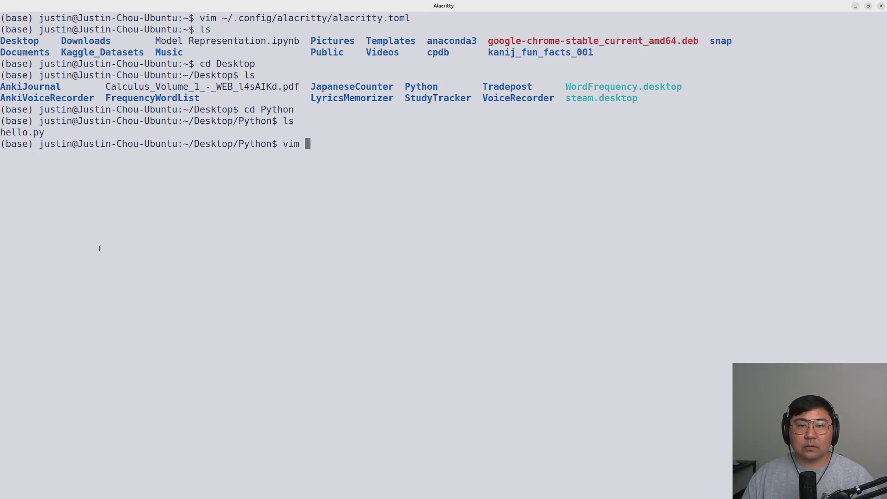
pyautogui.press('Tab')
pyautogui.press('Return')
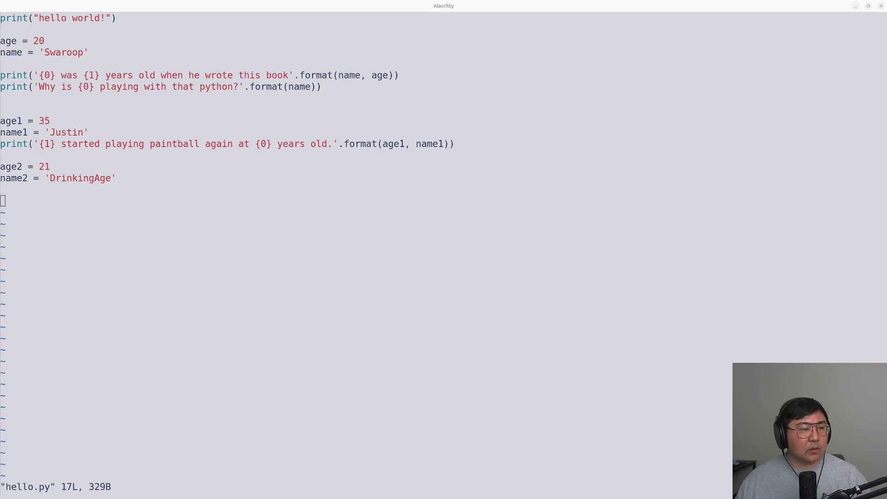
# Type 'age' on a new line in hello.py and save the file with :w.
pyautogui.hotkey('alt', 'Tab')
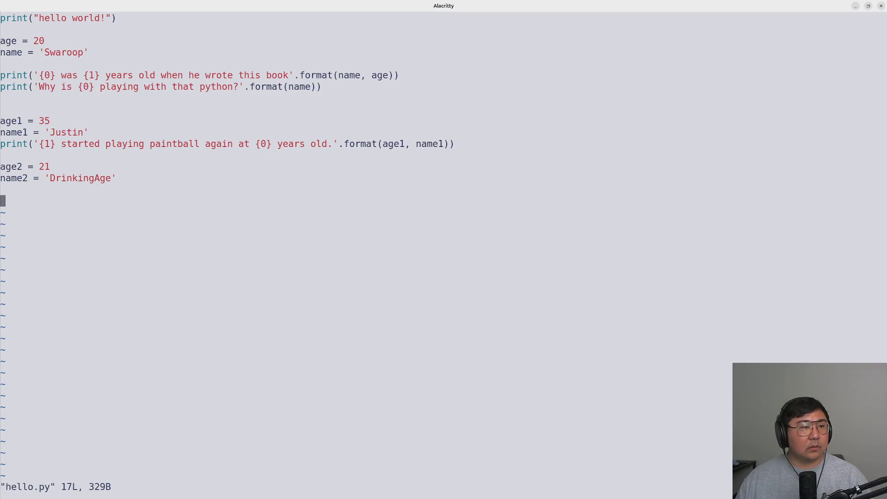
pyautogui.hotkey('alt', 'Tab')
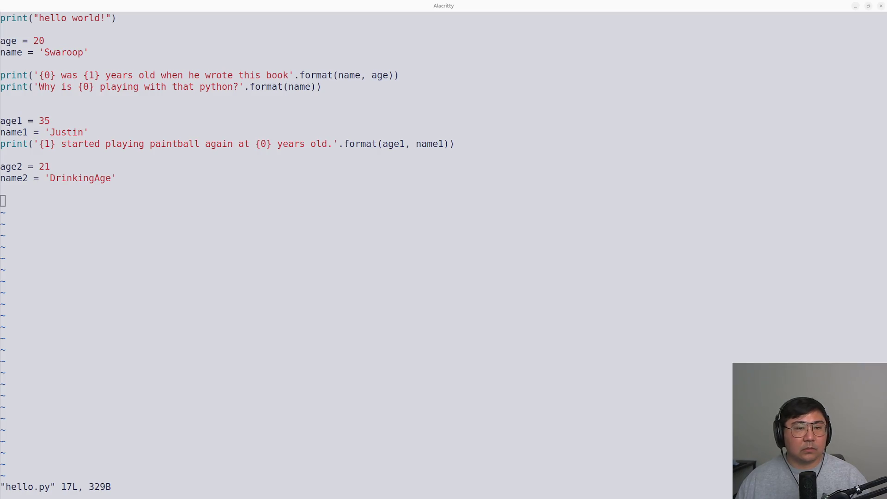
pyautogui.hotkey('alt', 'Tab')
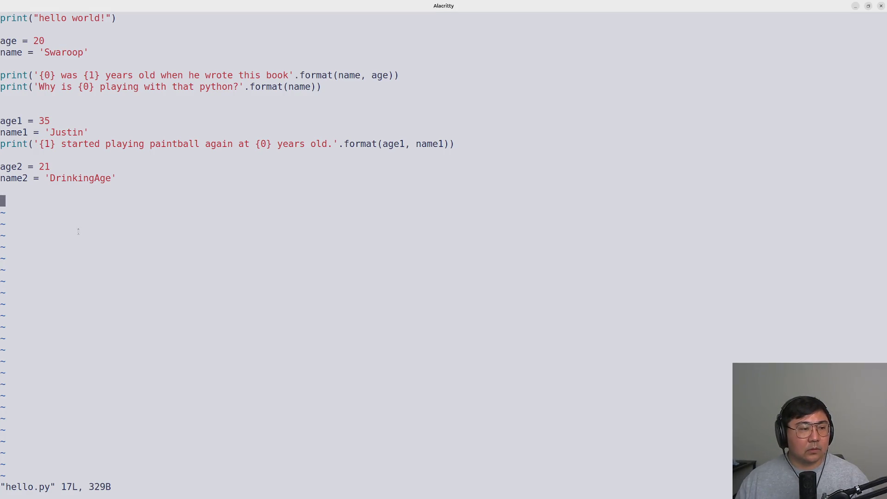
pyautogui.write('iage =')
pyautogui.press('BackSpace')
pyautogui.press('BackSpace')
pyautogui.press('BackSpace')
pyautogui.press('BackSpace')
pyautogui.press('BackSpace')
pyautogui.press('Escape')
pyautogui.write(':w')
pyautogui.press('Return')
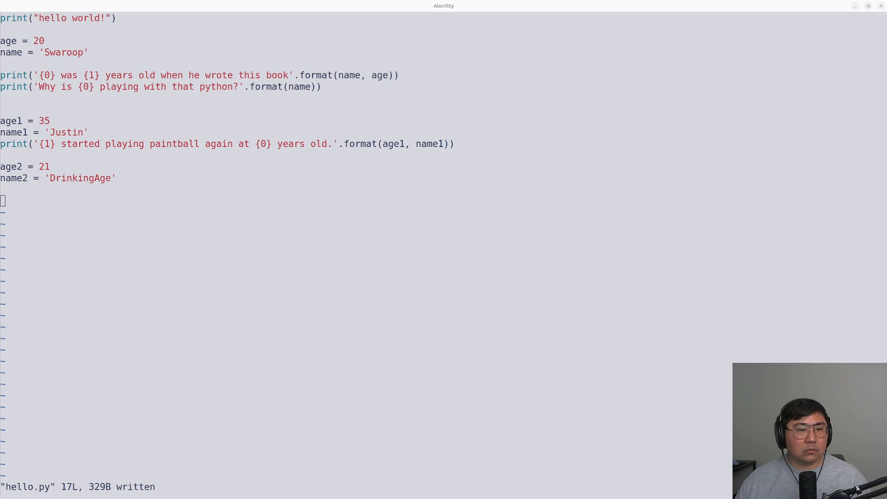
# Start a new hello.py line reading print(f'{age2.
pyautogui.click(27, 206)
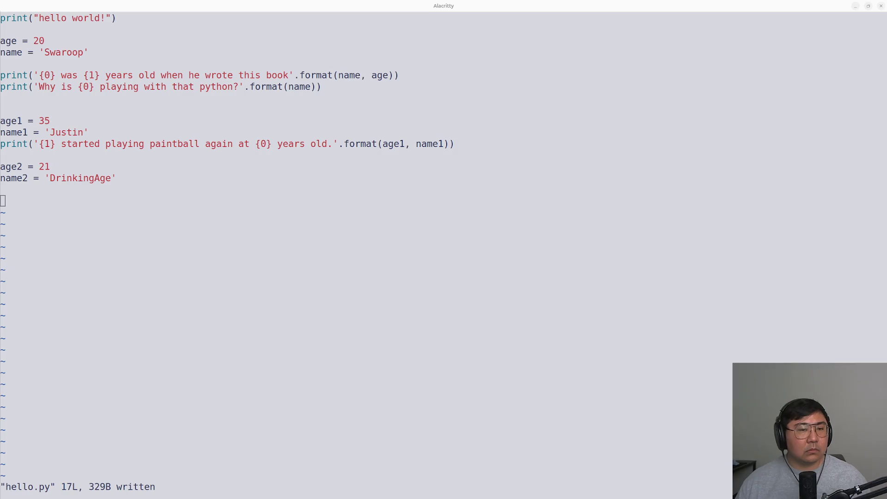
pyautogui.write("iprint(f'{age")
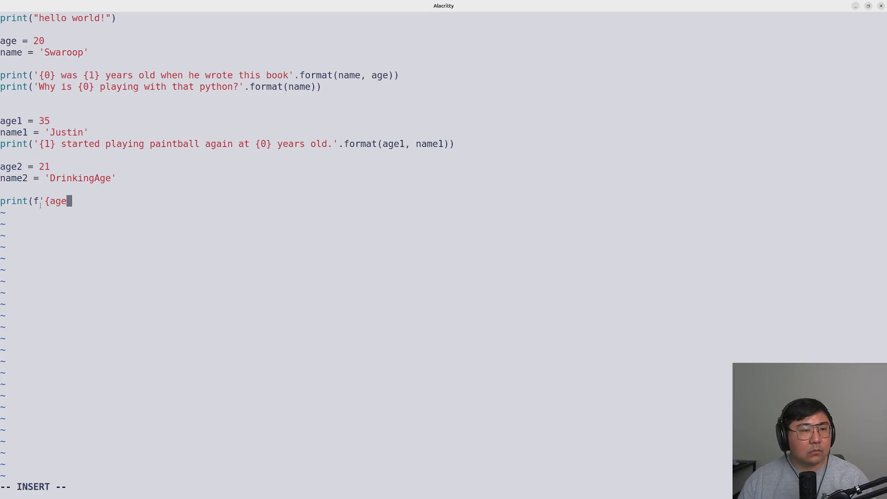
pyautogui.write('2')
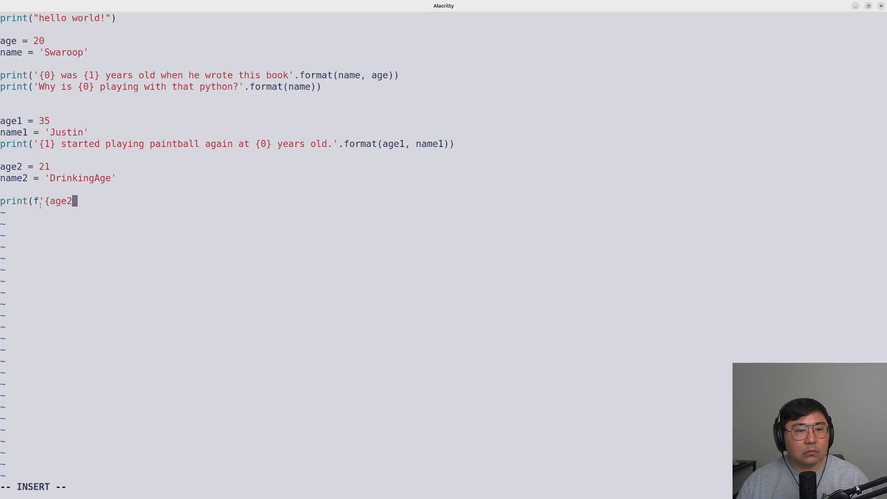
# Change the print placeholder from {age2 to {name2}.
pyautogui.press('BackSpace')
pyautogui.press('BackSpace')
pyautogui.press('BackSpace')
pyautogui.write('name2}')
pyautogui.press('Escape')
# Replace name2's value 'DrinkingAge' with a person's name.
pyautogui.press('k')
pyautogui.press('B')
pyautogui.press('l')
pyautogui.write('cw')
pyautogui.write('Justin')
pyautogui.press('Escape')
pyautogui.press('j')
pyautogui.press('b')
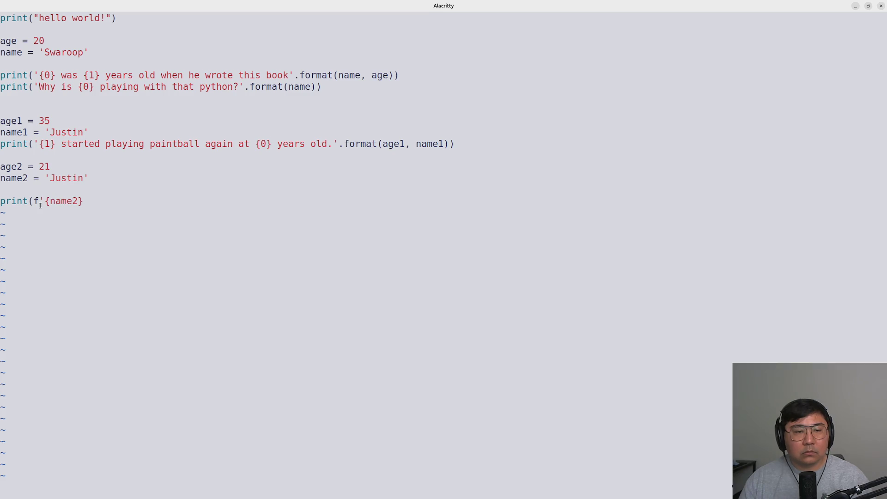
pyautogui.press('g')
pyautogui.press('i')
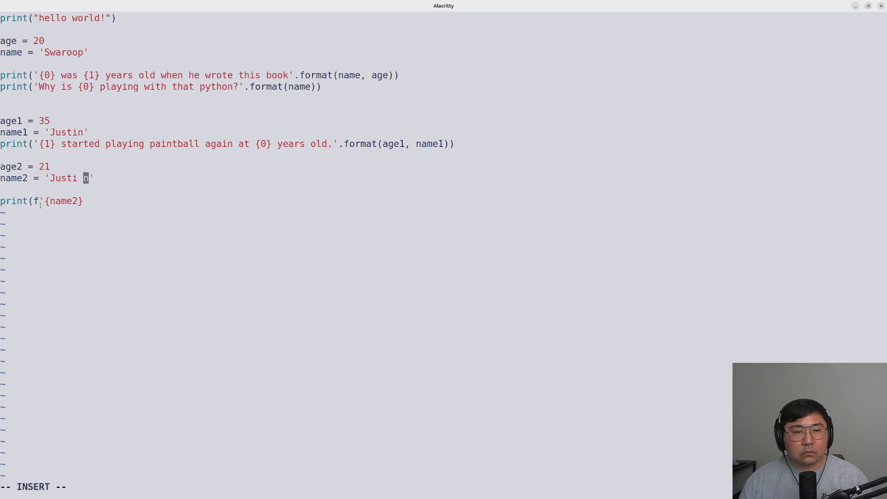
pyautogui.press('Escape')
pyautogui.write('a C')
pyautogui.press('Escape')
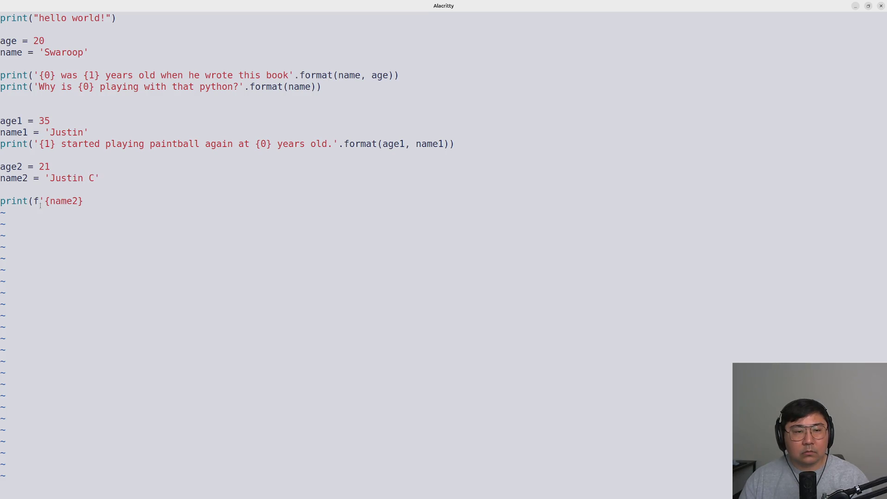
# Finish the line as print(f'{name2} started drinking at {age2} years old.').
pyautogui.press('j')
pyautogui.press('j')
pyautogui.write('A started ')
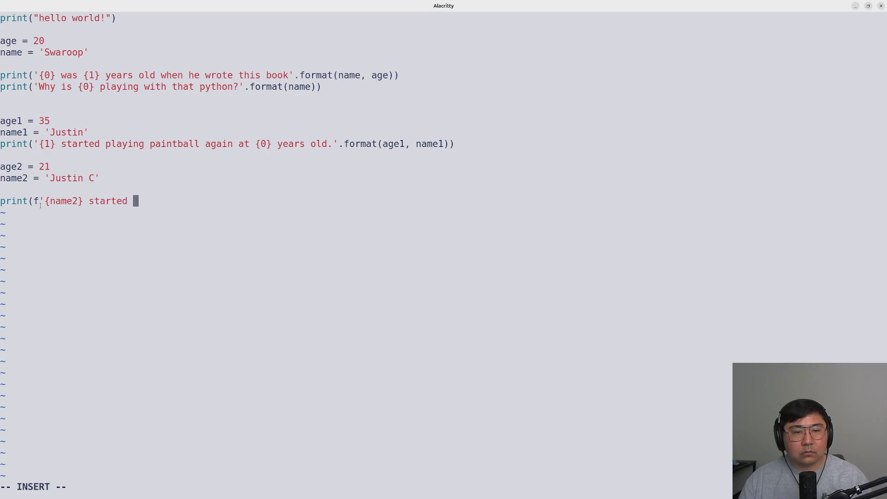
pyautogui.write('drinking a')
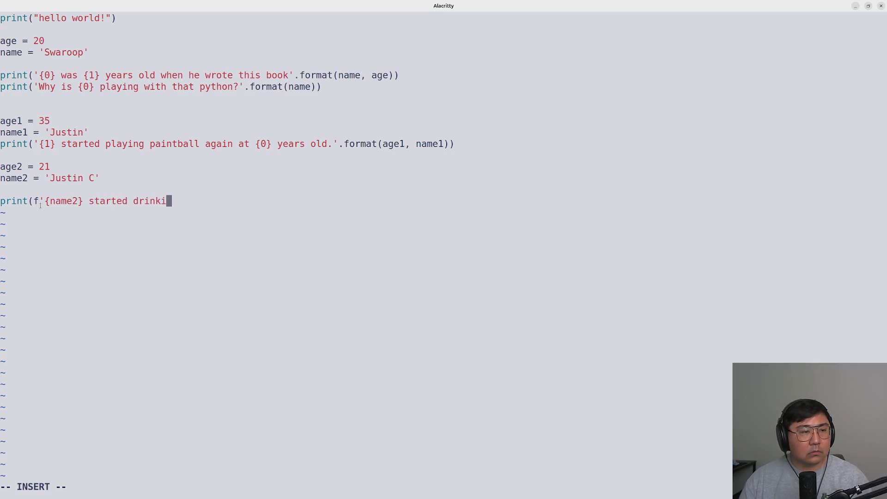
pyautogui.write('t {age2}')
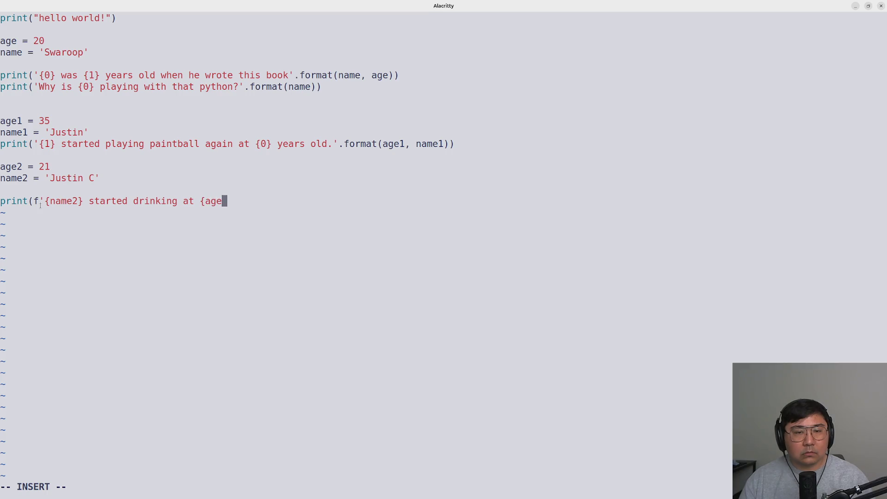
pyautogui.write(' years old."')
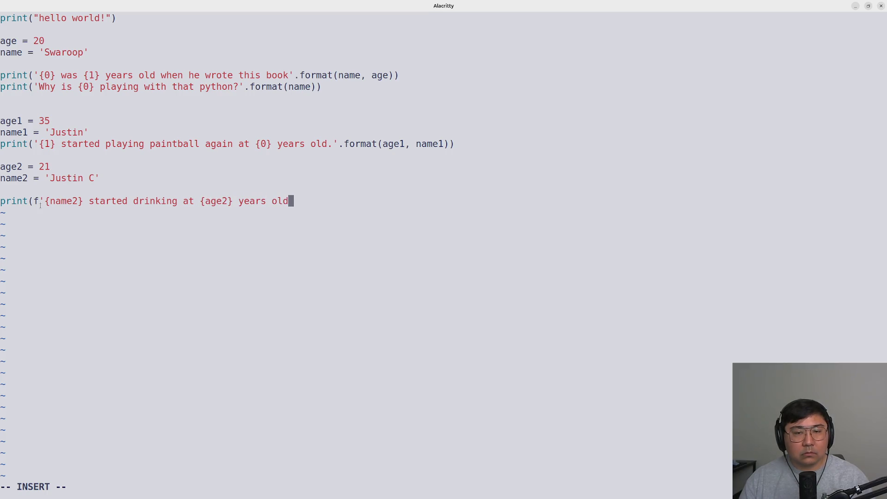
pyautogui.press('BackSpace')
pyautogui.write("'")
pyautogui.write(')')
# Save hello.py with :wq and run it with python hello.py.
pyautogui.press('Escape')
pyautogui.write(':')
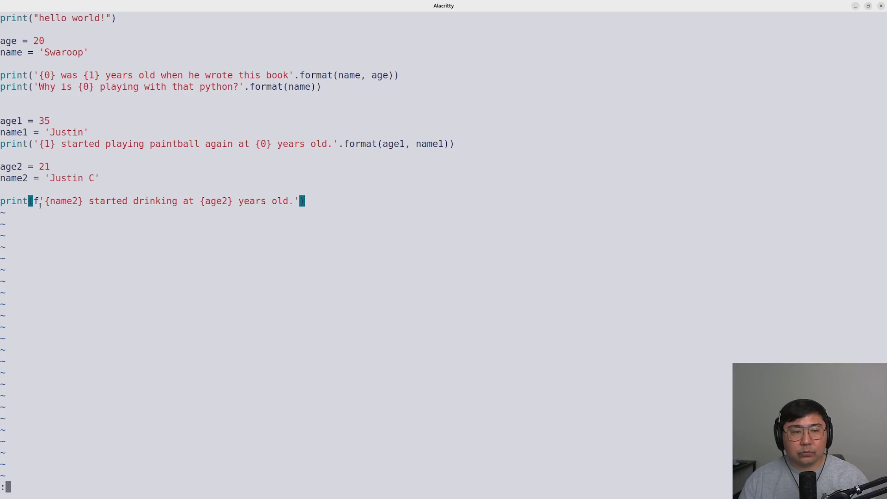
pyautogui.write('wq')
pyautogui.press('Return')
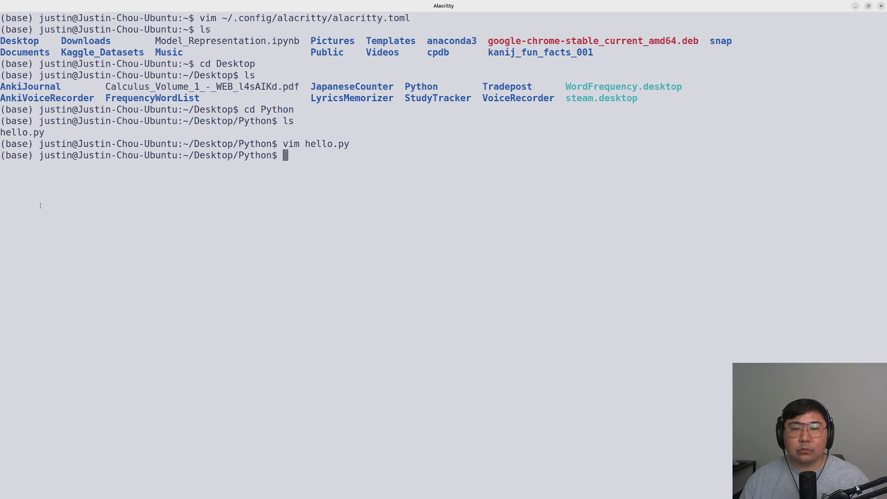
pyautogui.write('py')
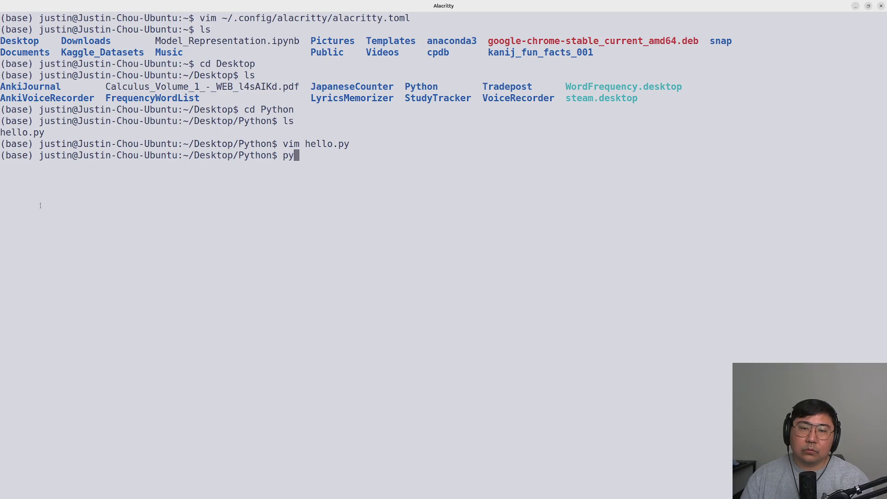
pyautogui.write('thon hello.py')
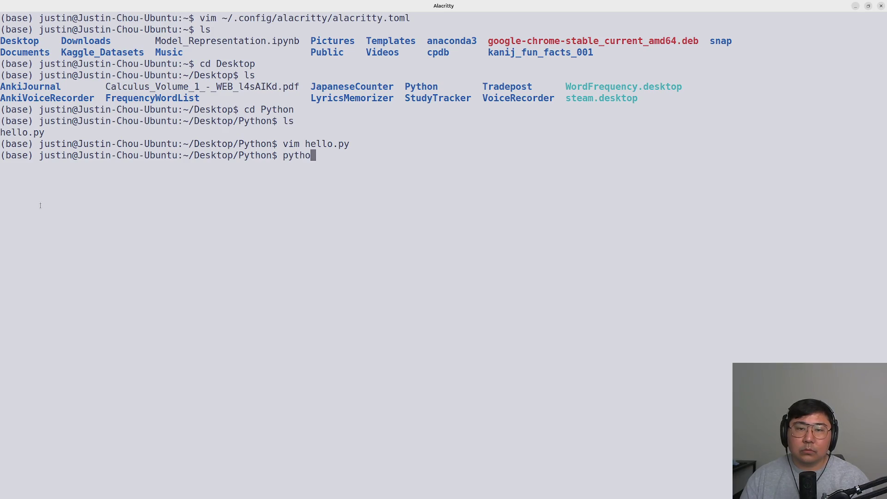
pyautogui.press('Return')
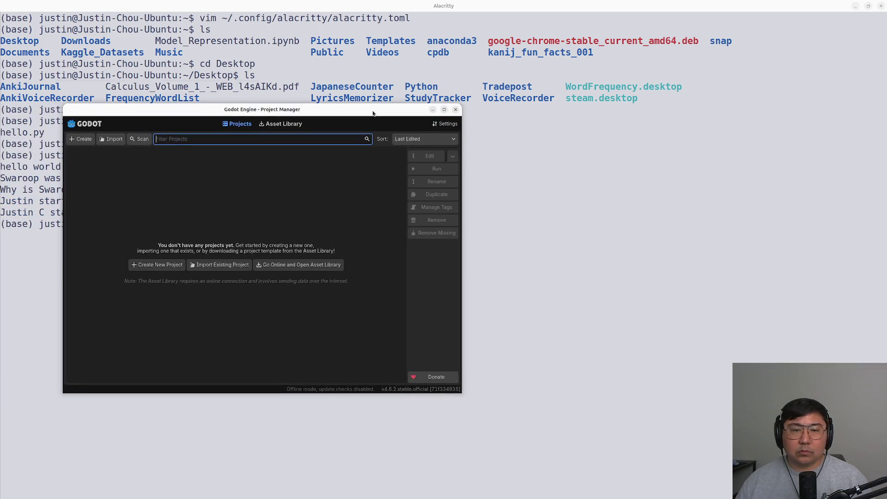
# Maximize the Project Manager and start a new project, keeping the Forward+ renderer.
pyautogui.doubleClick(373, 113)
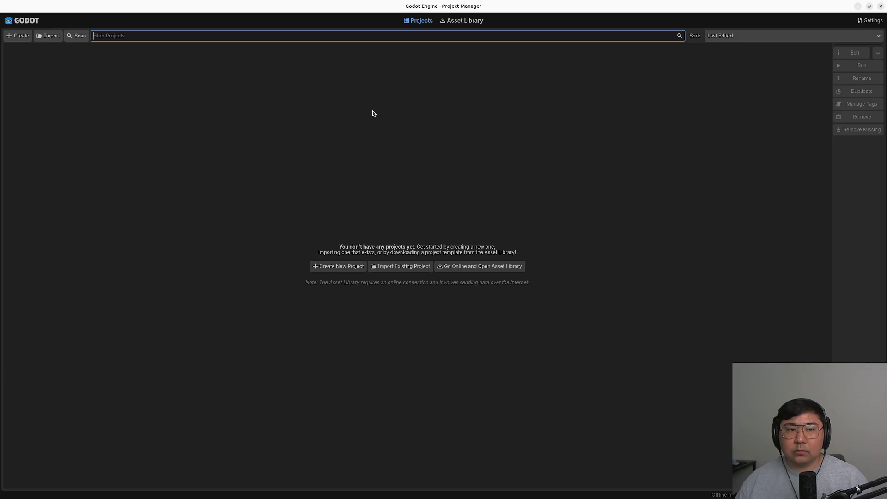
pyautogui.click(330, 271)
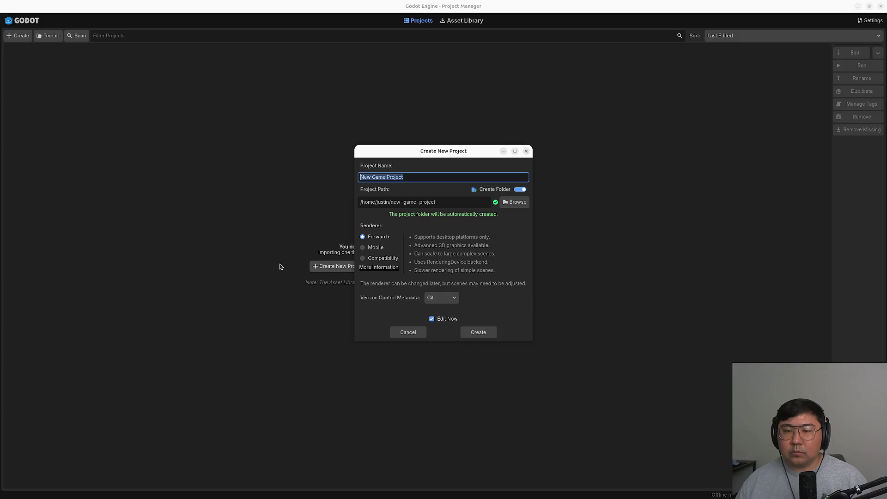
pyautogui.click(368, 259)
pyautogui.click(373, 249)
pyautogui.click(374, 239)
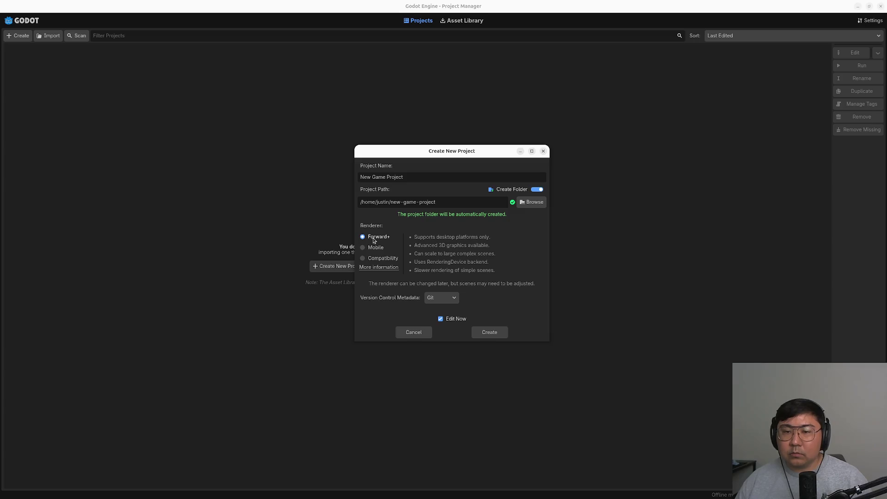
# Replace the default project name with WalkAndTalk and create the project for editing.
pyautogui.tripleClick(412, 179)
pyautogui.write('Fi')
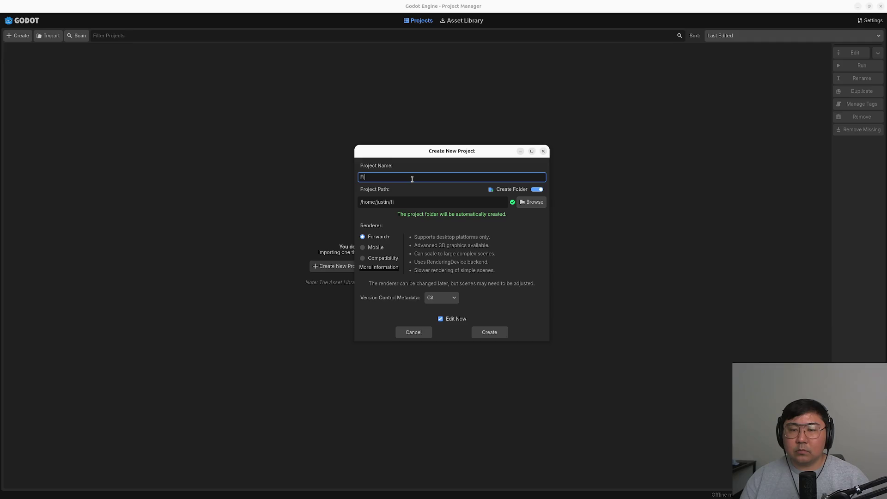
pyautogui.write('ame_001')
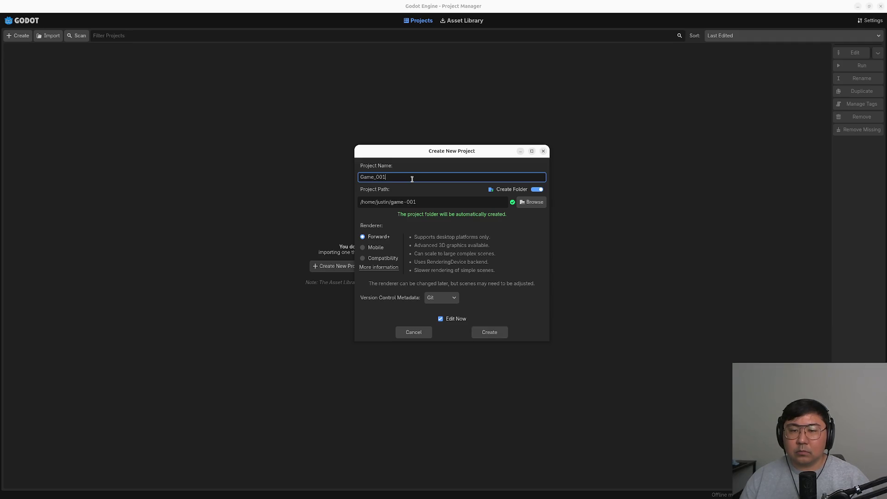
pyautogui.hotkey('ctrl', 'a')
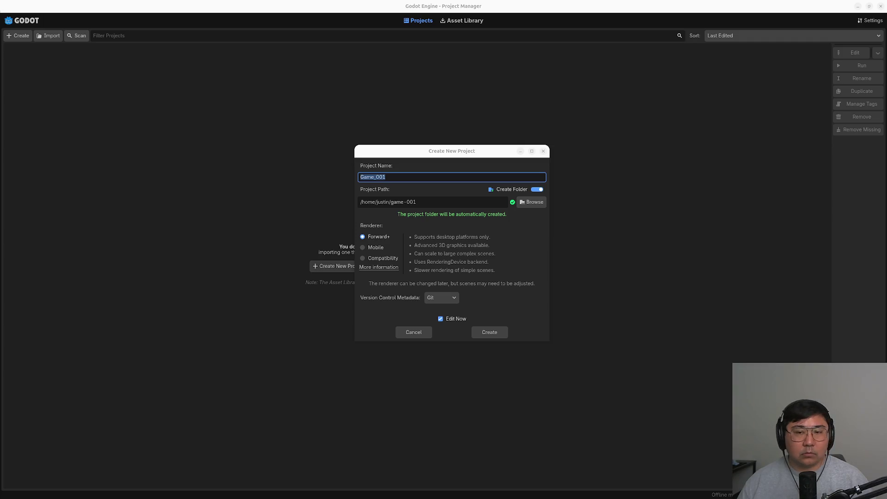
pyautogui.click(420, 175)
pyautogui.doubleClick(419, 175)
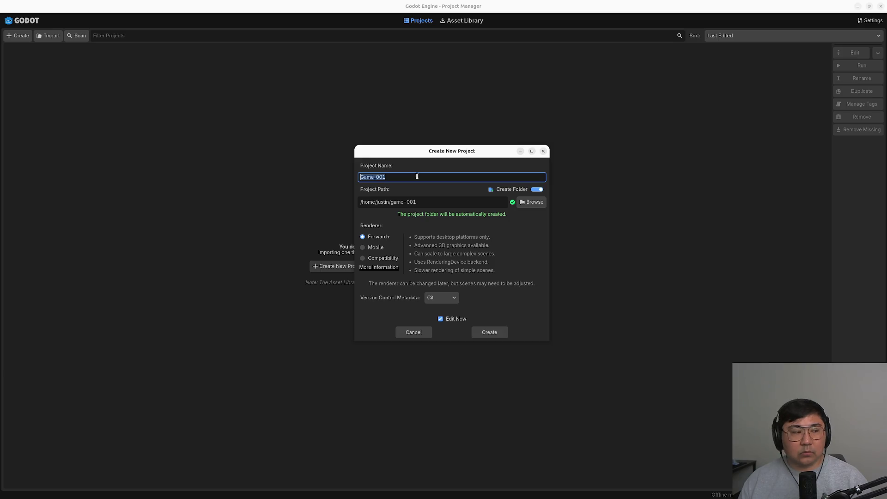
pyautogui.write('Walki')
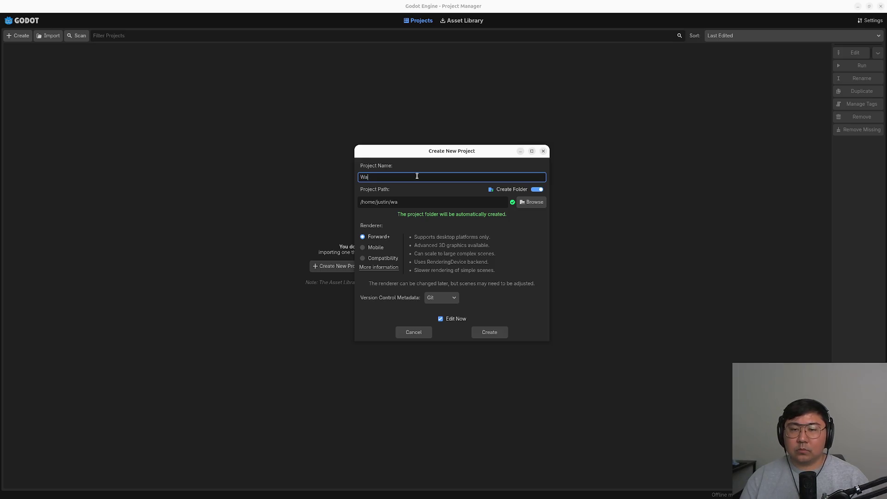
pyautogui.press('BackSpace')
pyautogui.press('BackSpace')
pyautogui.press('BackSpace')
pyautogui.press('BackSpace')
pyautogui.press('BackSpace')
pyautogui.write('WalkAn')
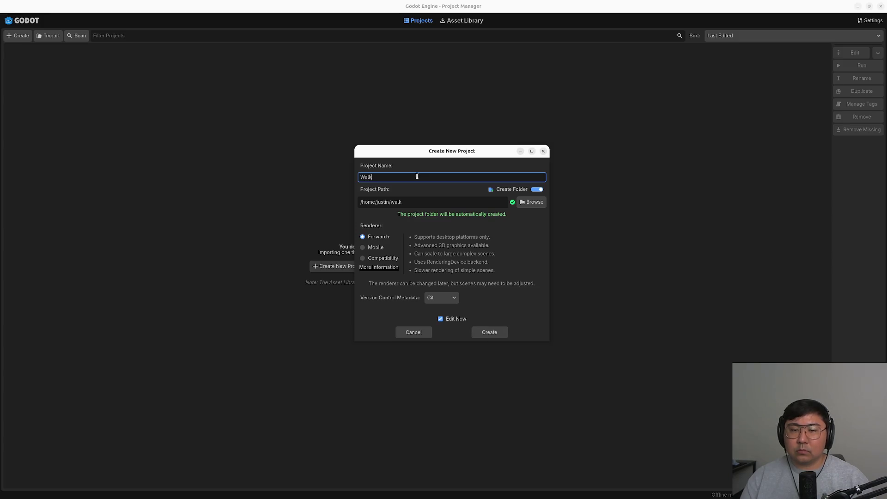
pyautogui.press('BackSpace')
pyautogui.press('BackSpace')
pyautogui.press('BackSpace')
pyautogui.write('Game_00')
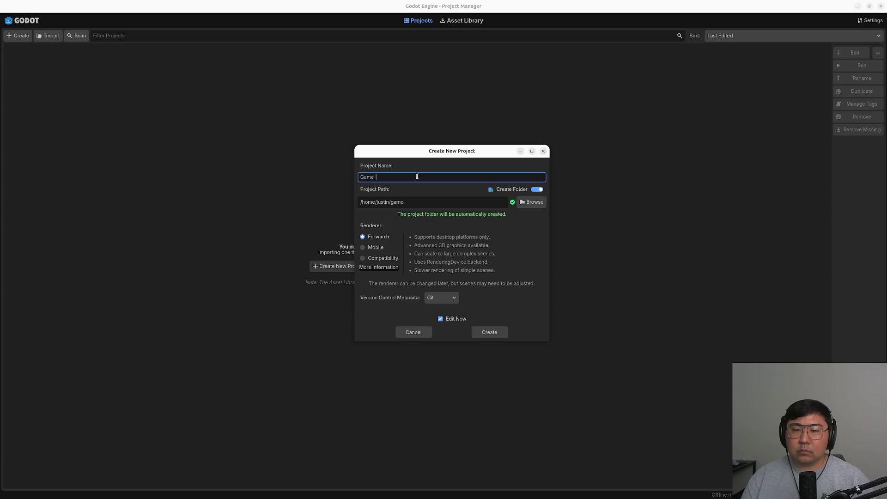
pyautogui.write('1')
pyautogui.hotkey('ctrl', 'a')
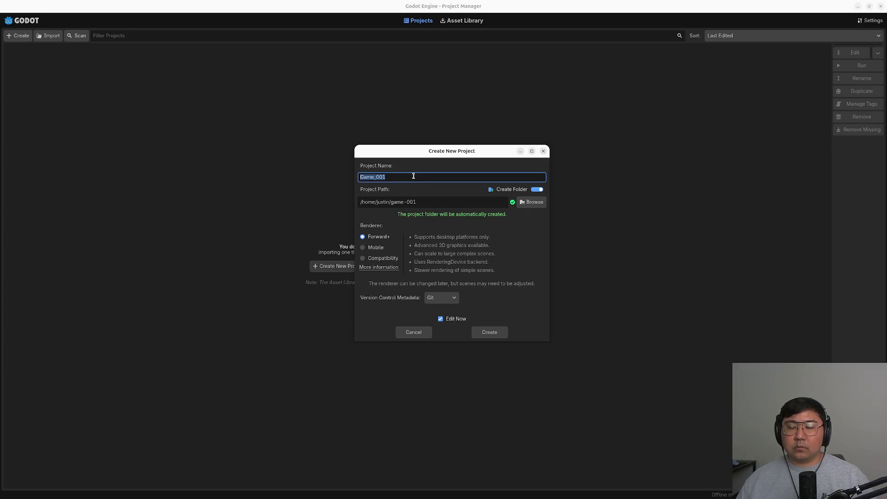
pyautogui.click(414, 176)
pyautogui.doubleClick(414, 177)
pyautogui.write('Walk')
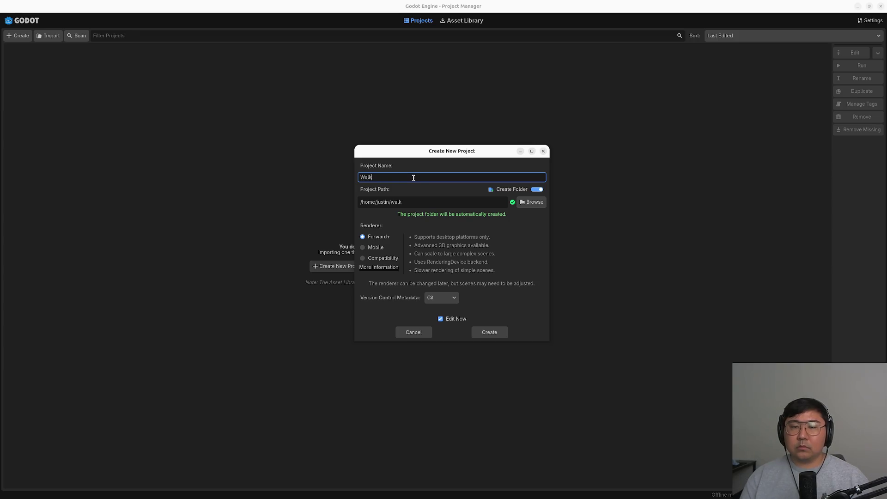
pyautogui.write('AndTalk')
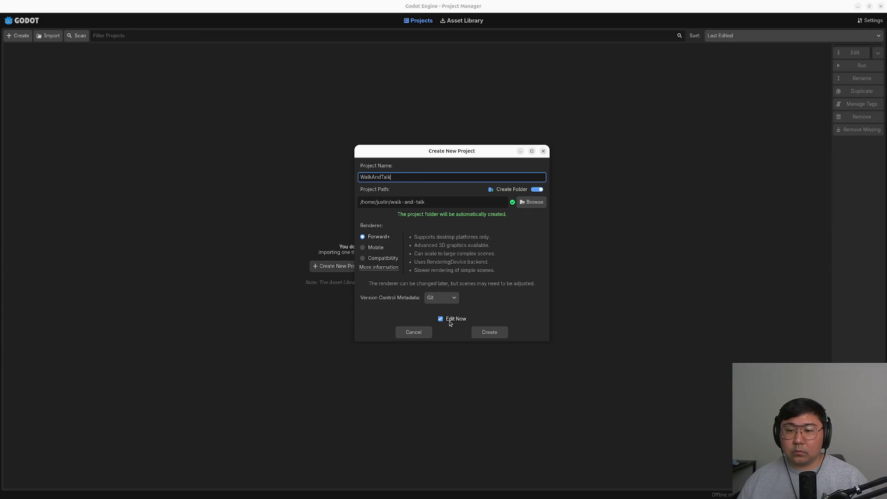
pyautogui.click(490, 333)
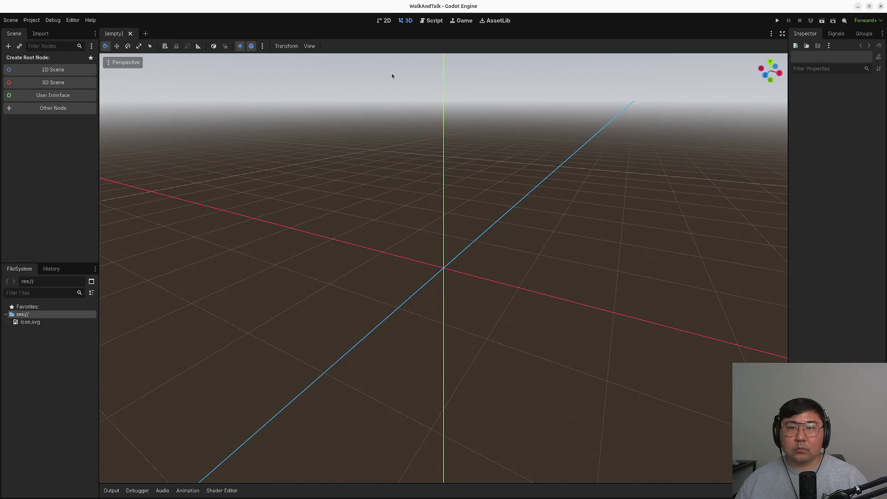
# Switch the WalkAndTalk editor to the 2D workspace and collapse the res:// folder.
pyautogui.click(385, 23)
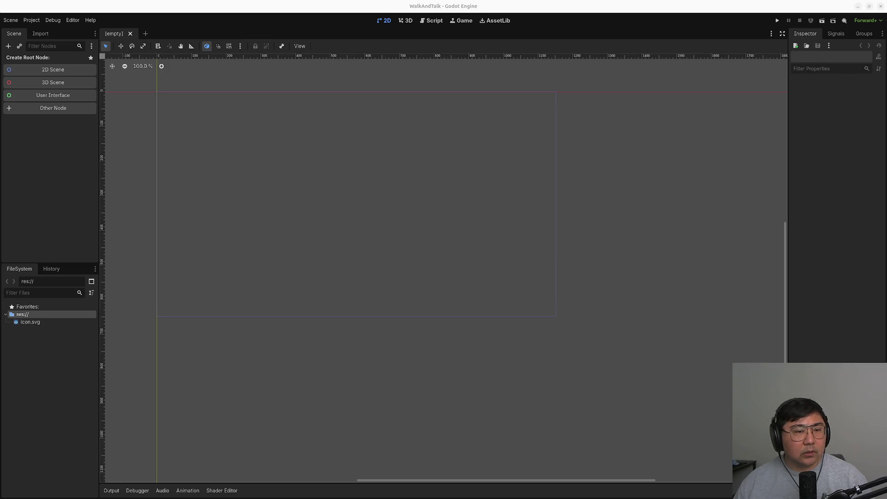
pyautogui.doubleClick(38, 317)
# Re-expand res:// and import the outside art and fonts folders into it.
pyautogui.doubleClick(38, 316)
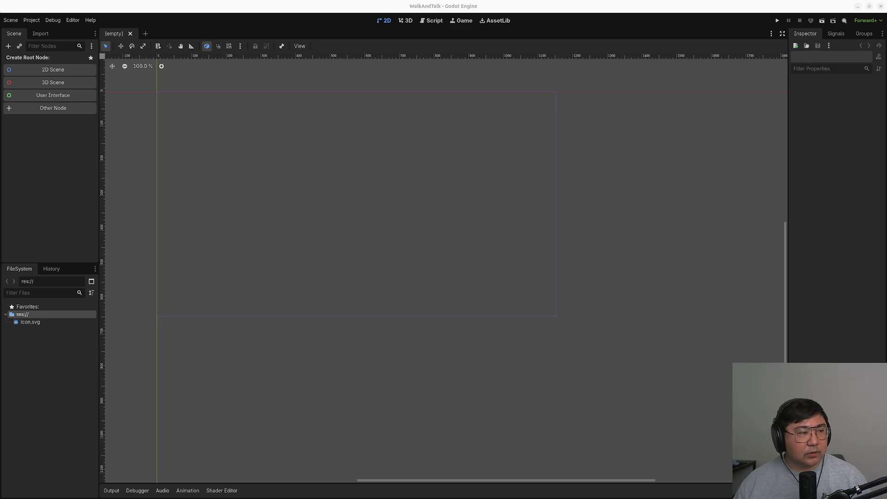
pyautogui.moveTo(99, 295); pyautogui.dragTo(36, 315)
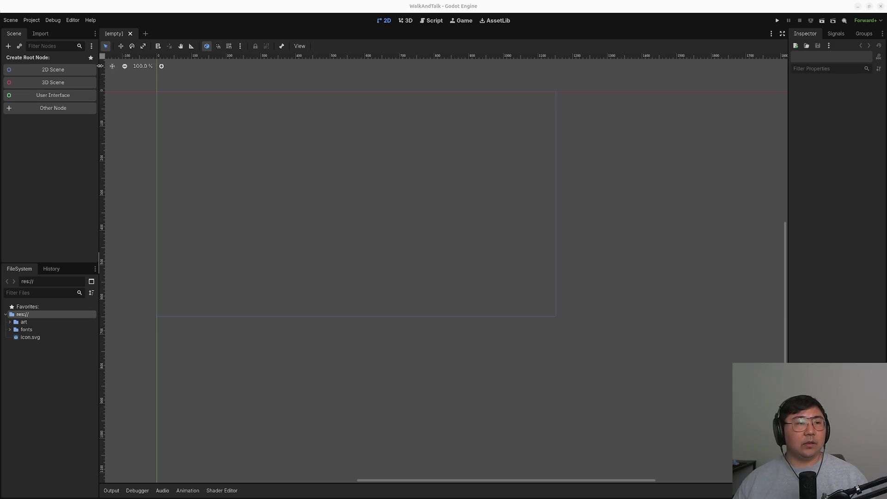
# Set the viewport width to 480 and height to 720 under Project Settings > Display > Window.
pyautogui.click(60, 24)
pyautogui.click(60, 23)
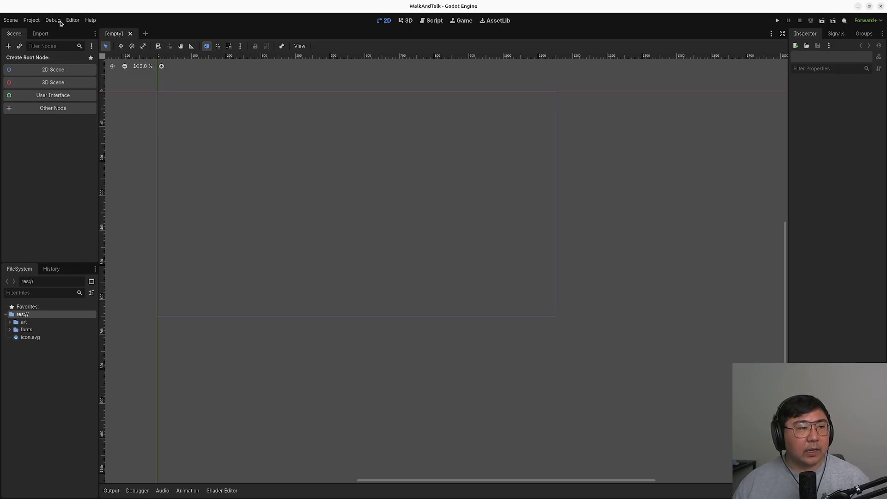
pyautogui.click(60, 23)
pyautogui.click(34, 30)
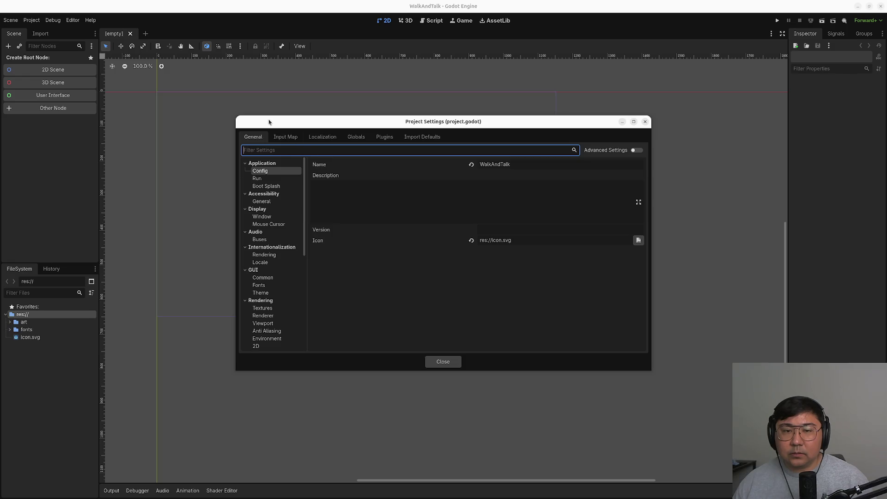
pyautogui.moveTo(271, 114); pyautogui.dragTo(276, 68)
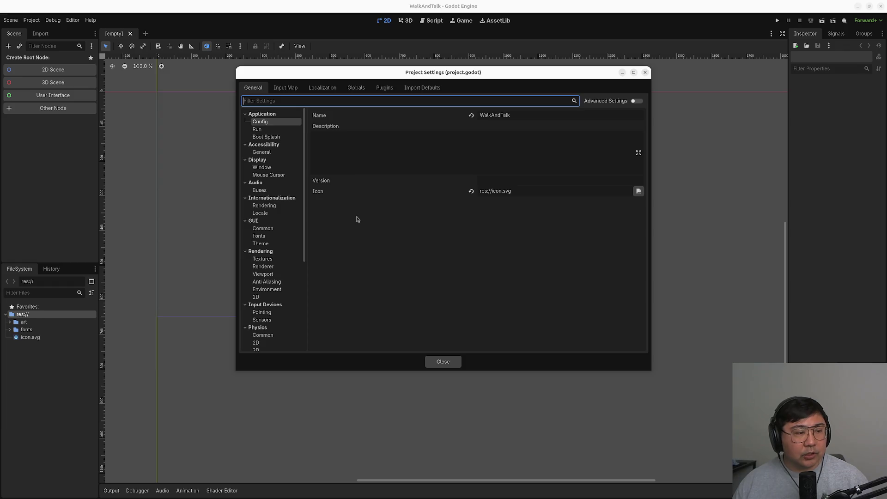
pyautogui.click(266, 162)
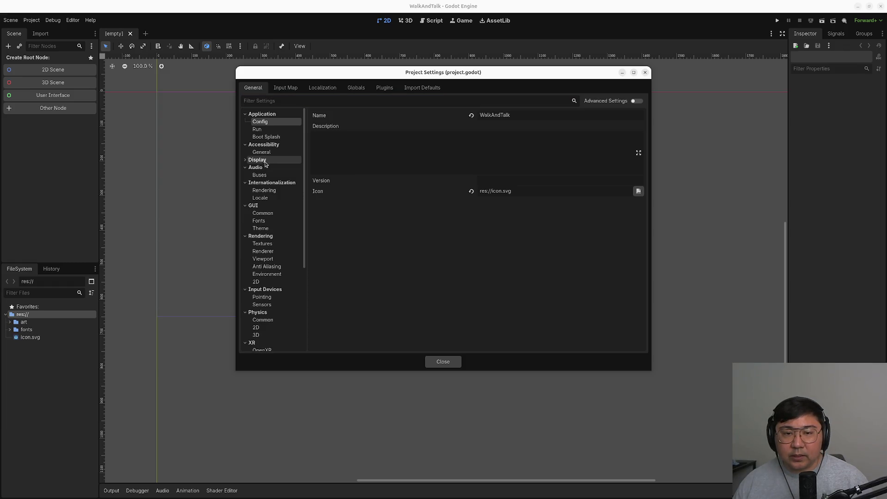
pyautogui.click(266, 162)
pyautogui.moveTo(395, 200)
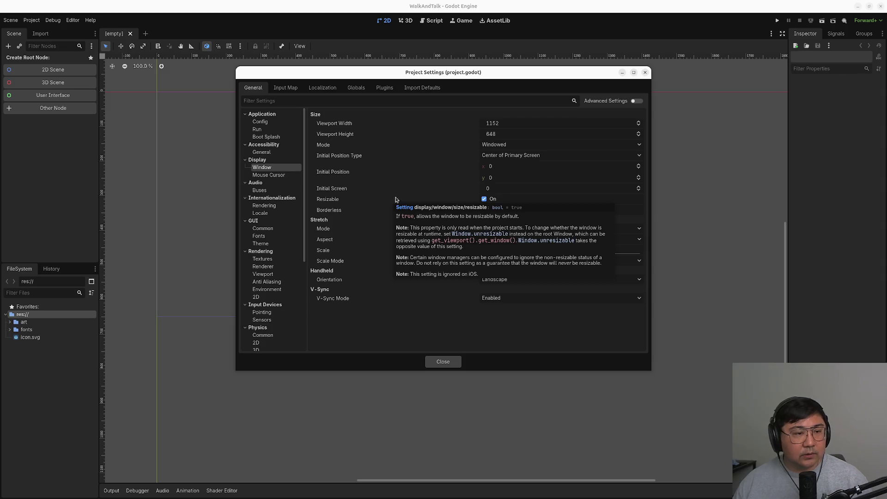
pyautogui.click(510, 124)
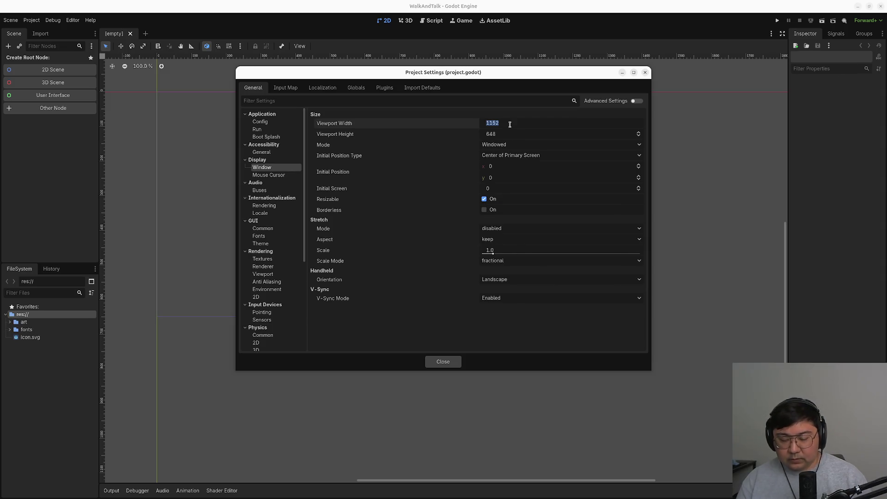
pyautogui.write('480')
pyautogui.press('Tab')
pyautogui.write('720')
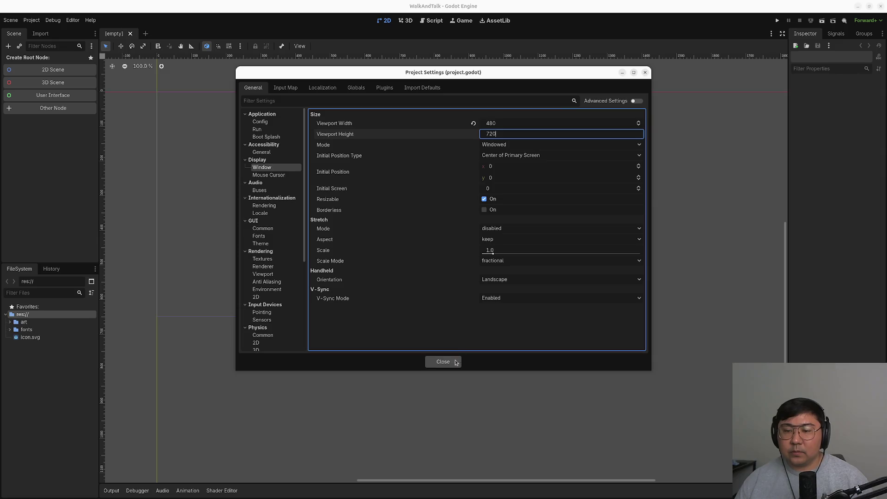
pyautogui.click(456, 362)
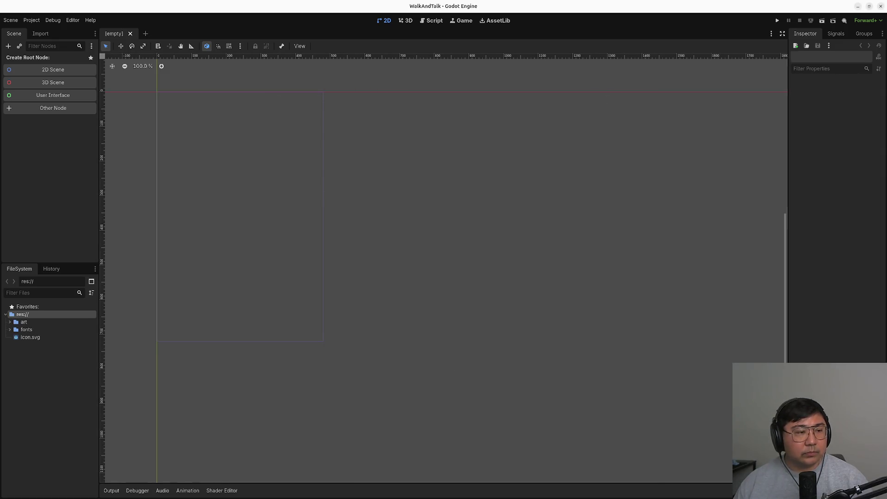
# Set the window Stretch Mode to canvas_items in Project Settings.
pyautogui.click(31, 20)
pyautogui.click(37, 31)
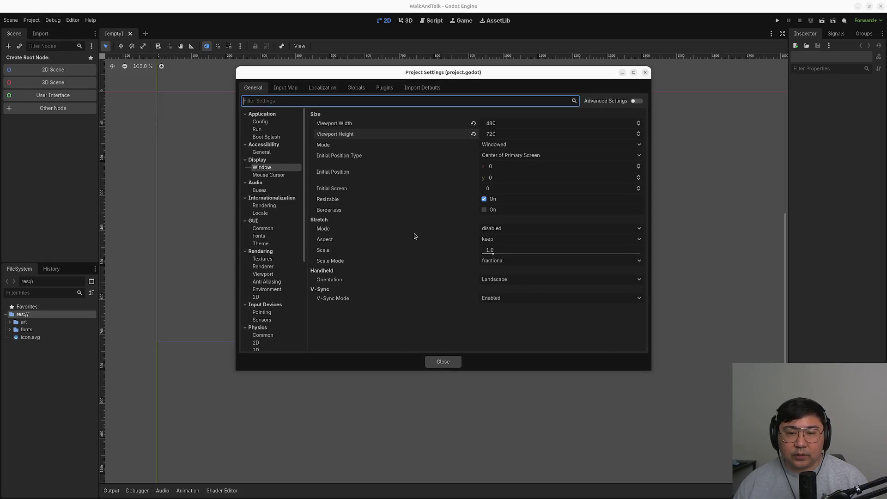
pyautogui.click(506, 230)
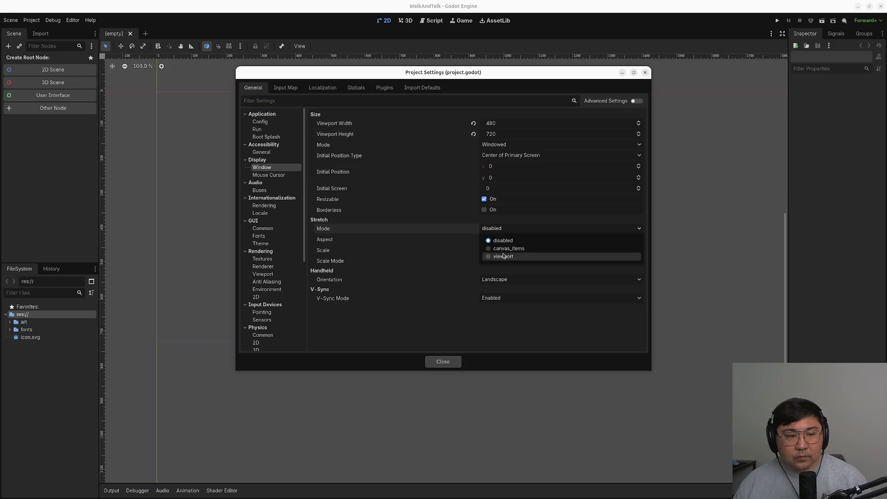
pyautogui.click(504, 249)
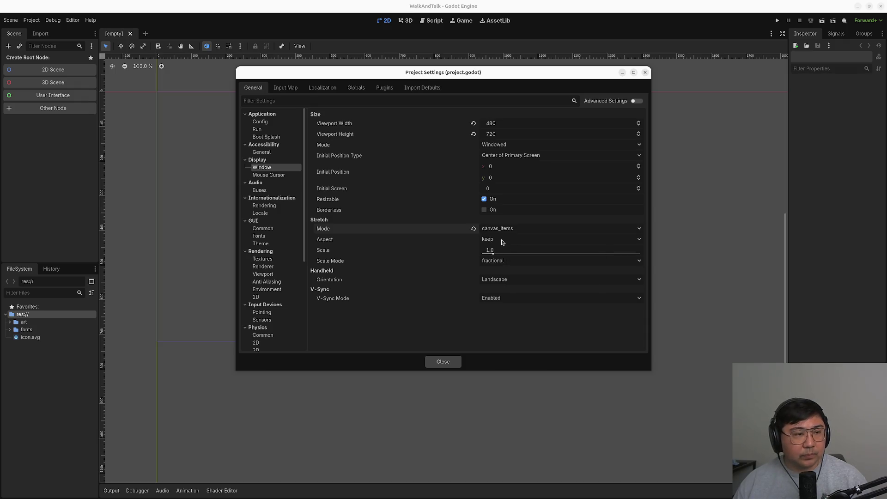
pyautogui.click(444, 363)
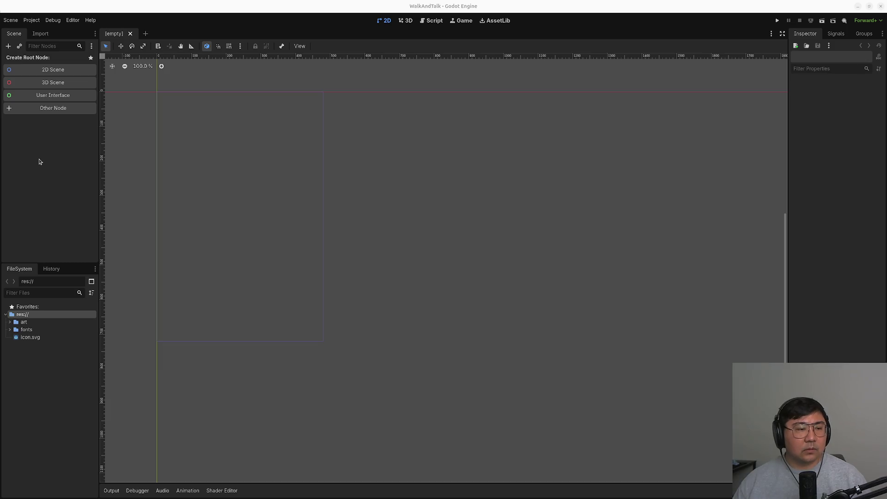
pyautogui.click(49, 110)
# Create an Area2D root node for the scene by searching 'area2d'.
pyautogui.write('area2d')
pyautogui.click(384, 205)
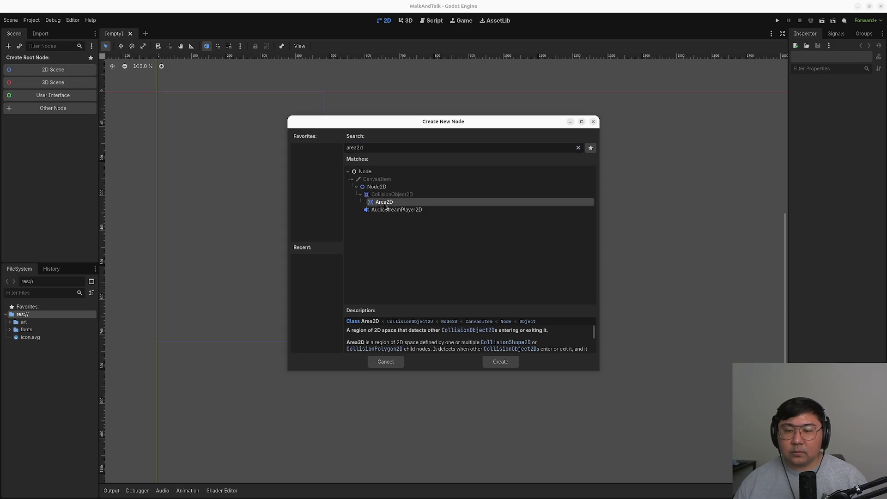
pyautogui.click(509, 365)
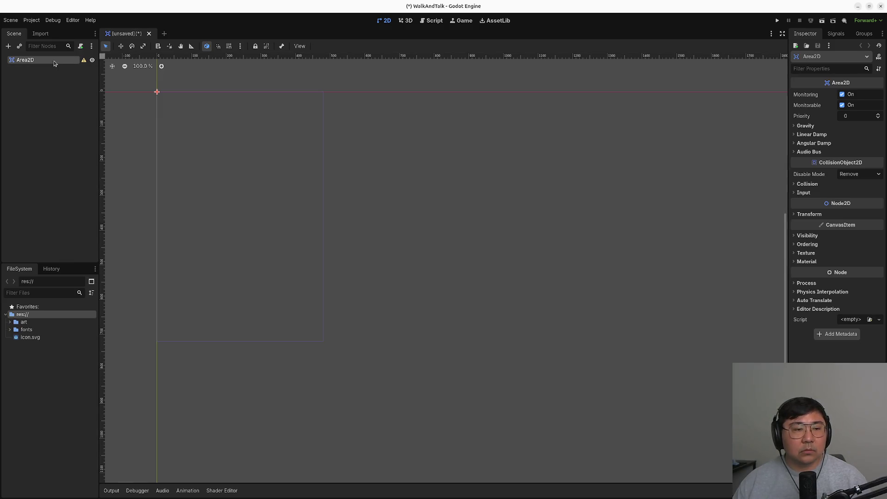
# Save the scene as player.tscn in res:// instead of area_2d.tscn.
pyautogui.hotkey('ctrl', 's')
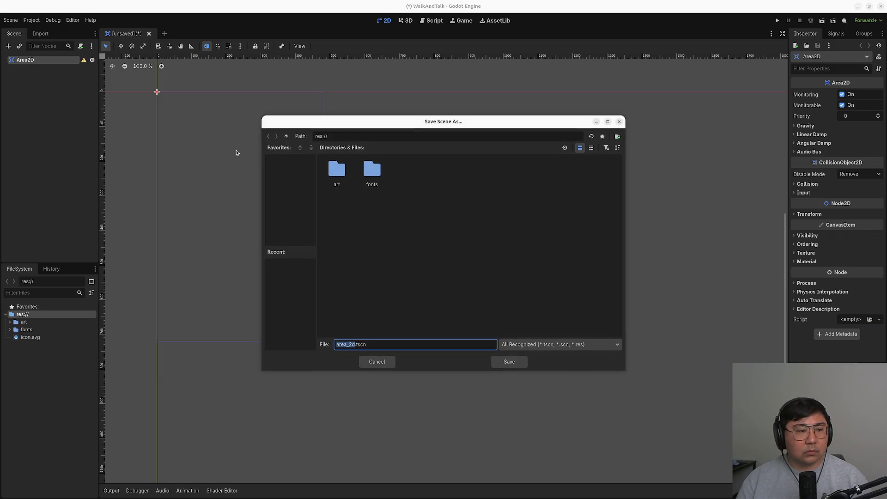
pyautogui.write('player')
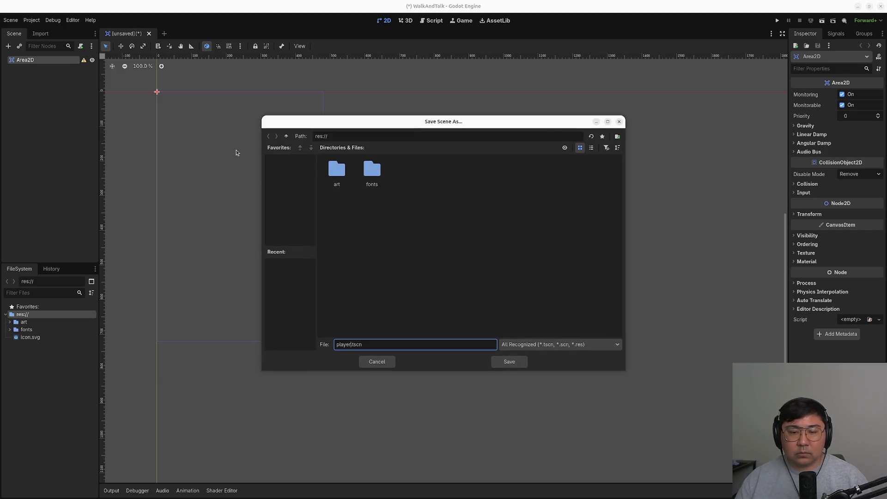
pyautogui.press('Return')
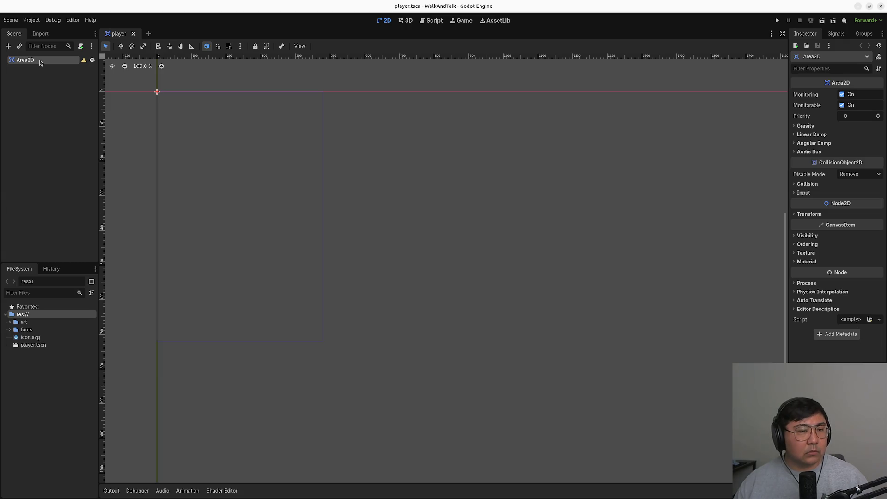
pyautogui.hotkey('ctrl', 'a')
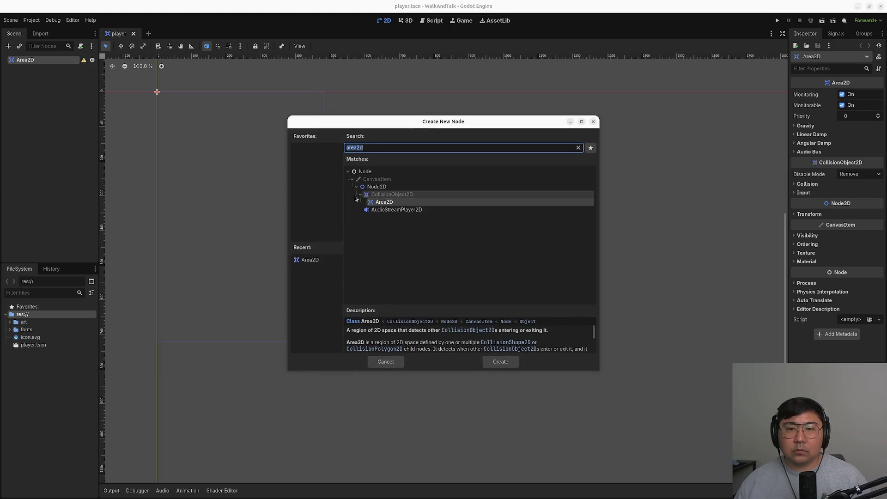
pyautogui.write('player')
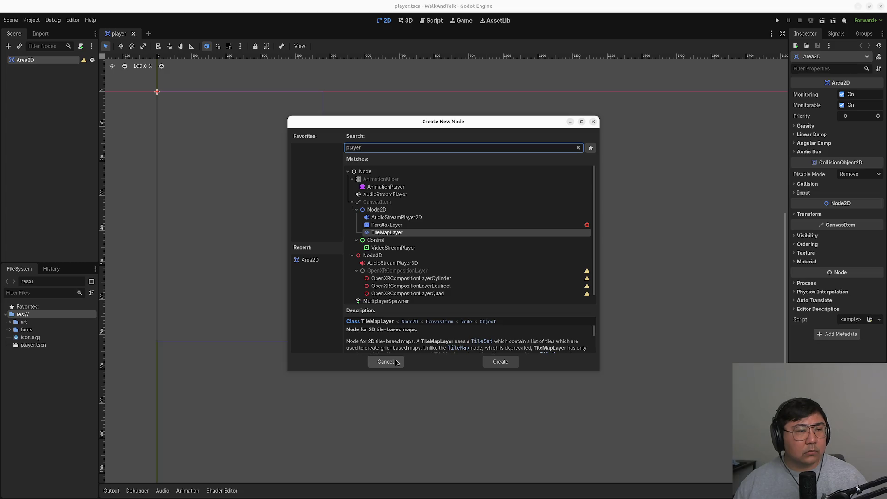
pyautogui.click(397, 363)
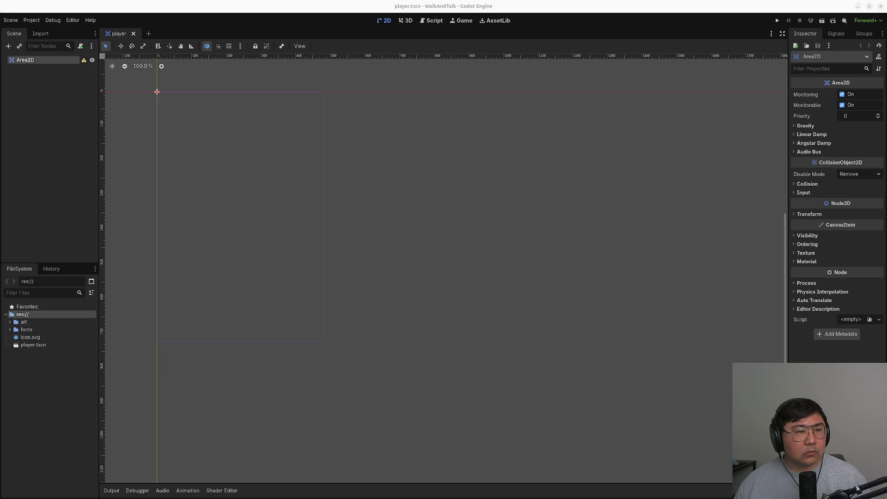
pyautogui.doubleClick(51, 59)
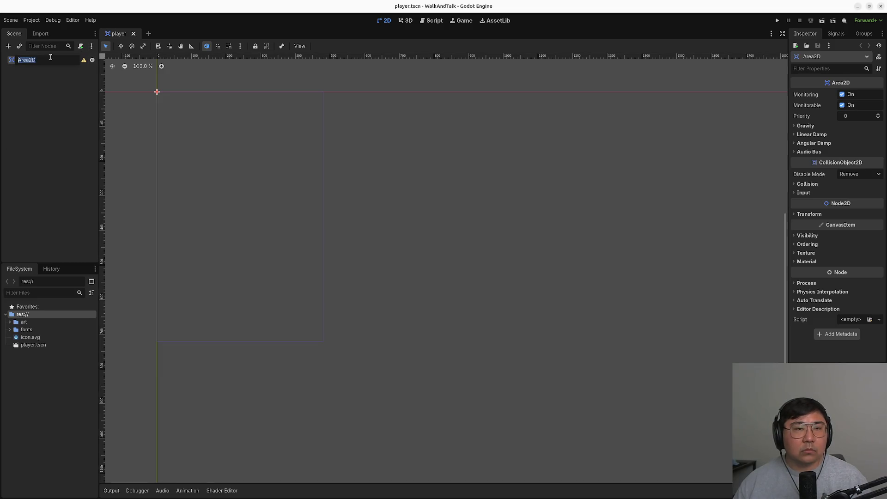
# Rename the root Area2D node to 'Player', correcting the mistyped capital L.
pyautogui.press('BackSpace')
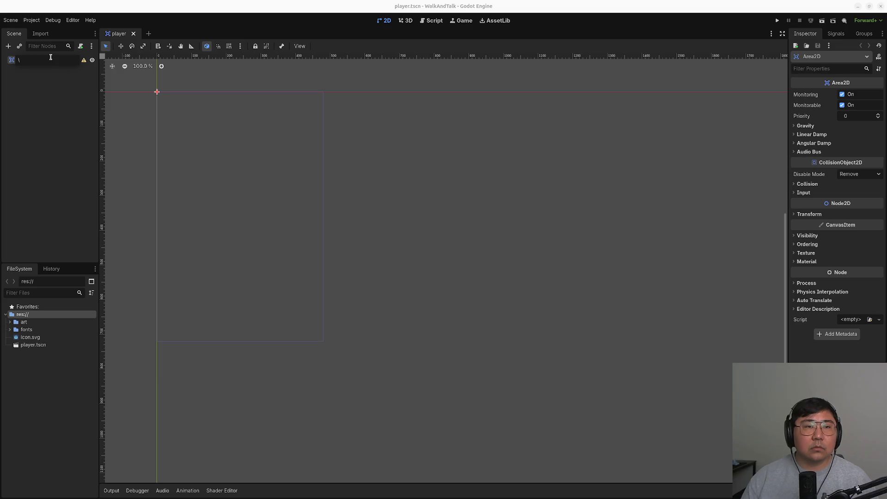
pyautogui.write('PLayer')
pyautogui.press('Return')
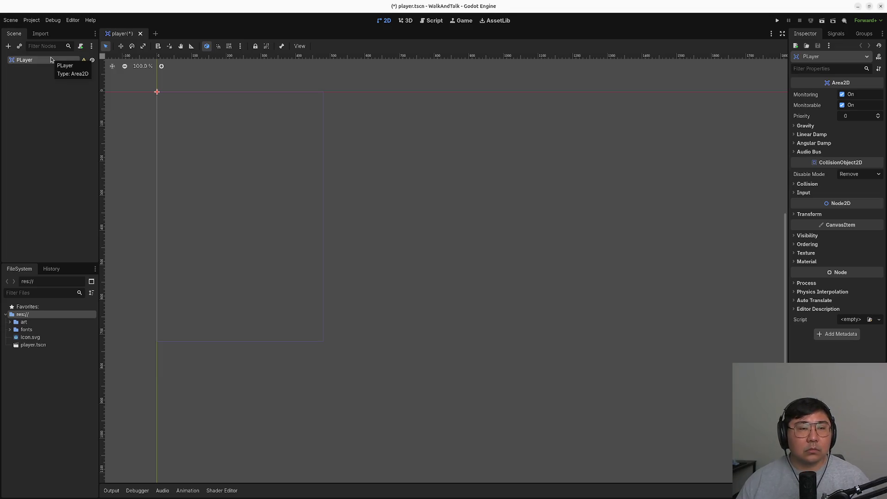
pyautogui.doubleClick(50, 58)
pyautogui.press('Left')
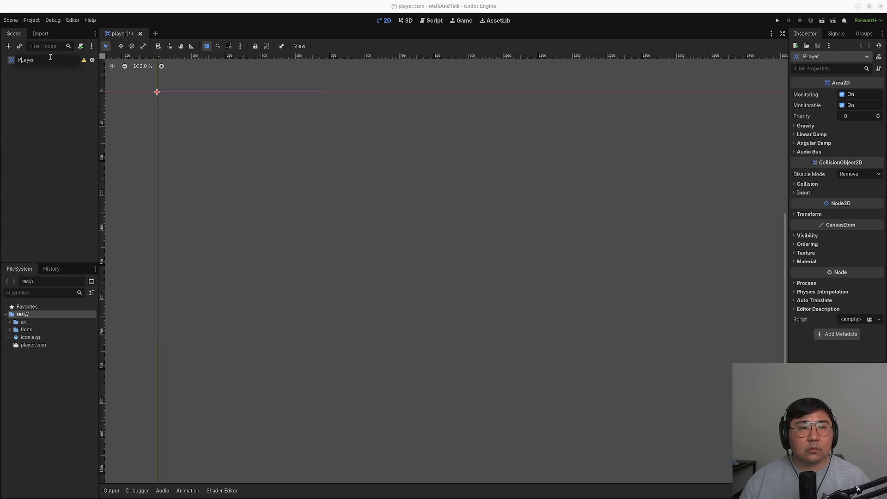
pyautogui.press('Delete')
pyautogui.write('l')
pyautogui.press('Return')
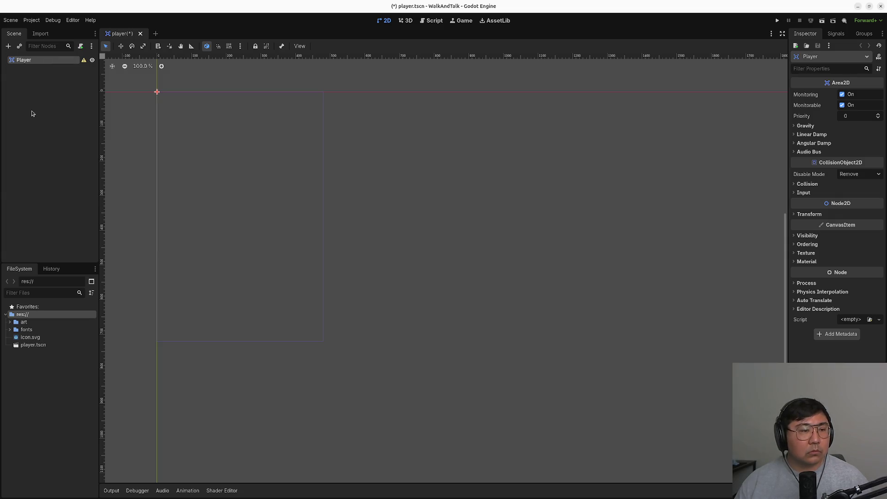
pyautogui.hotkey('ctrl', 'a')
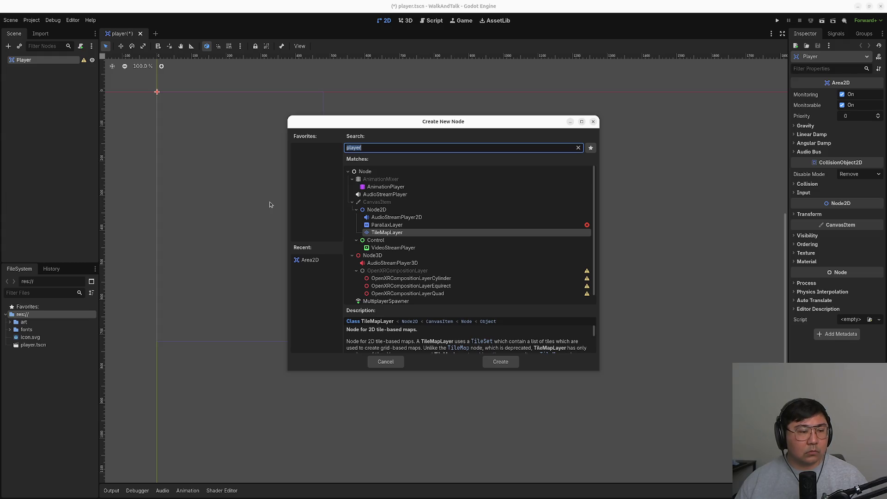
# Add an AnimatedSprite2D child node under Player.
pyautogui.write('animatedp')
pyautogui.press('BackSpace')
pyautogui.write('sprite')
pyautogui.press('Return')
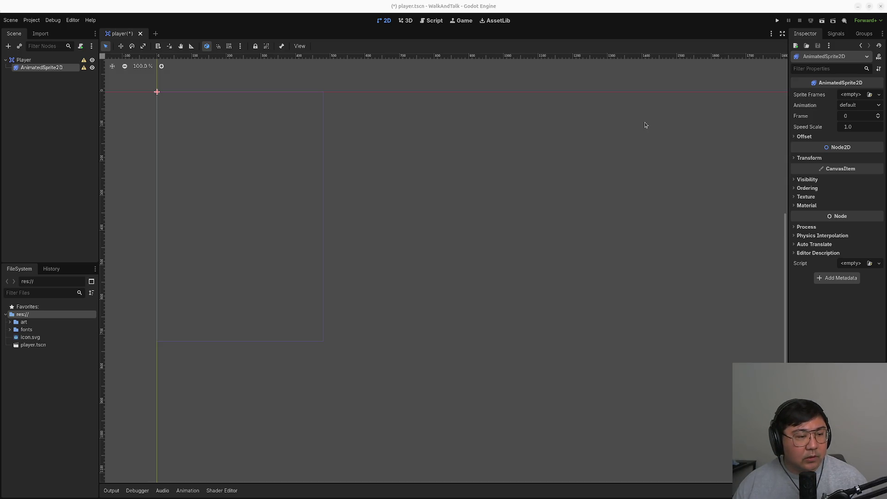
# Give the AnimatedSprite2D a new SpriteFrames resource and open it for editing.
pyautogui.click(870, 94)
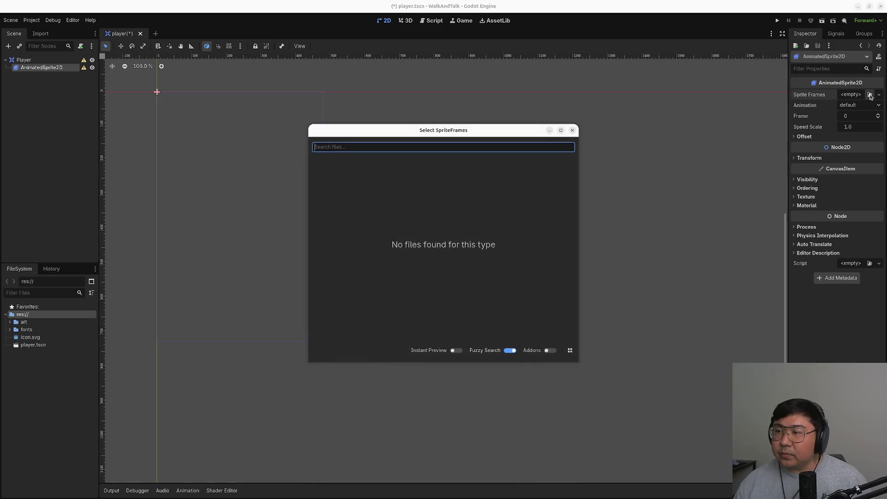
pyautogui.press('Escape')
pyautogui.click(879, 95)
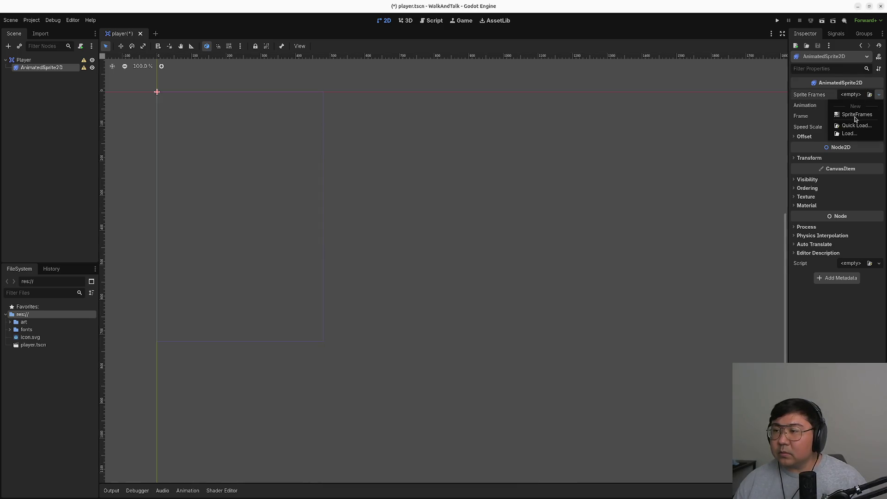
pyautogui.click(855, 119)
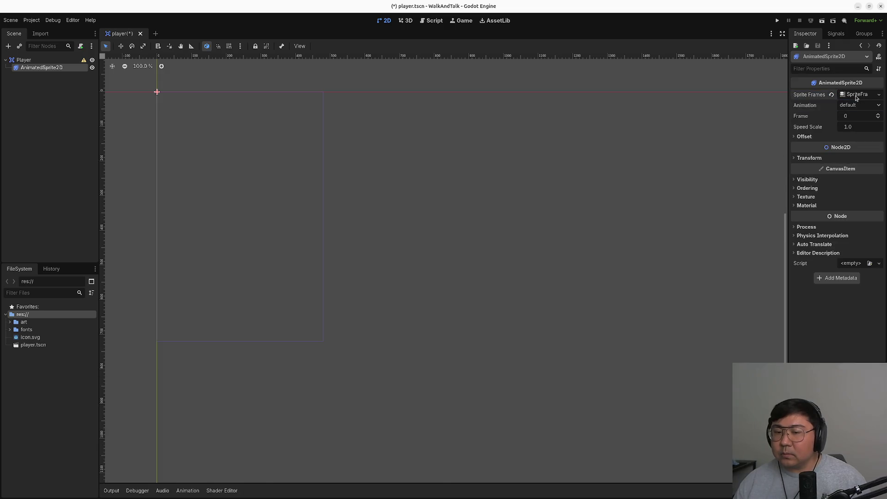
pyautogui.click(856, 95)
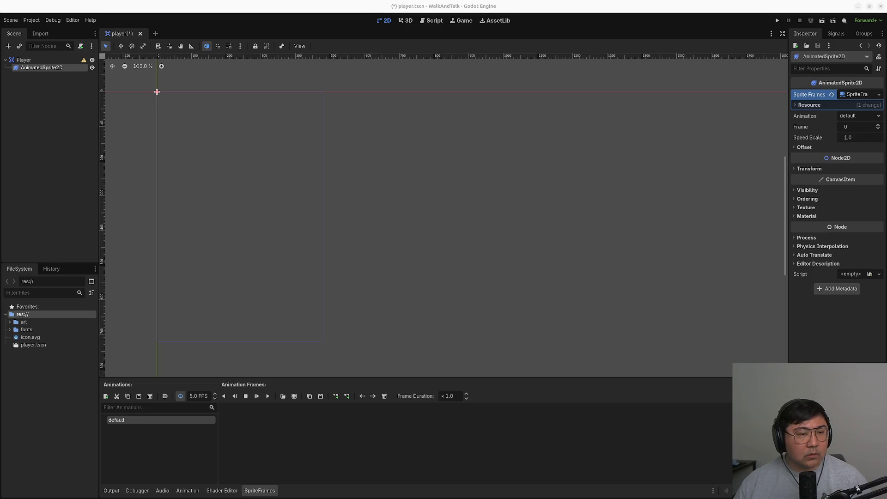
# Rename the default animation to 'walk' and add a second animation named 'up'.
pyautogui.doubleClick(135, 421)
pyautogui.press('BackSpace')
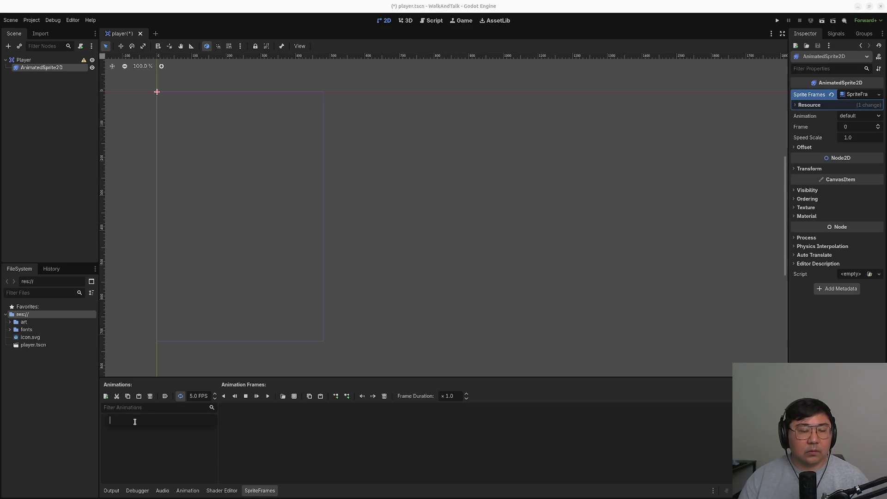
pyautogui.write('walk')
pyautogui.press('Return')
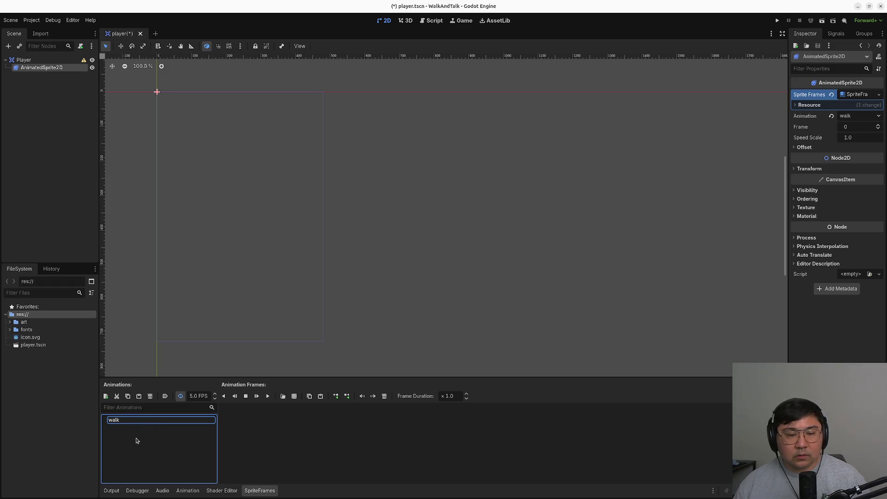
pyautogui.click(107, 396)
pyautogui.click(144, 420)
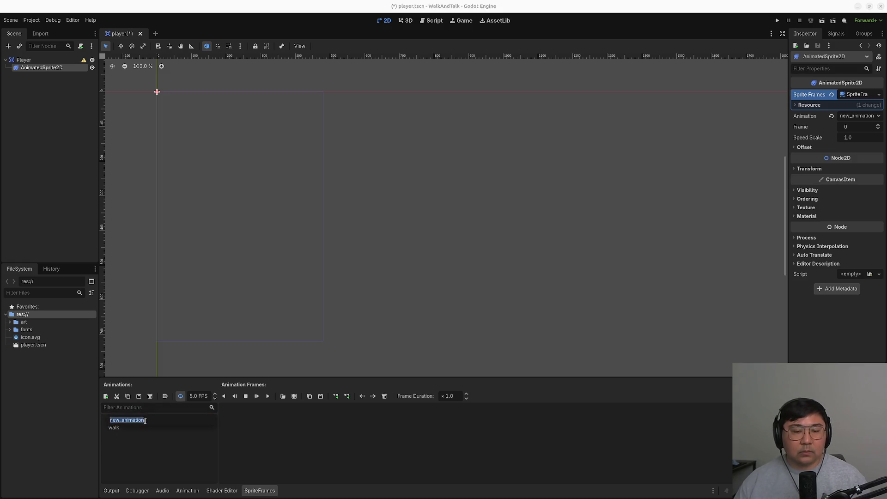
pyautogui.write('up')
pyautogui.press('Return')
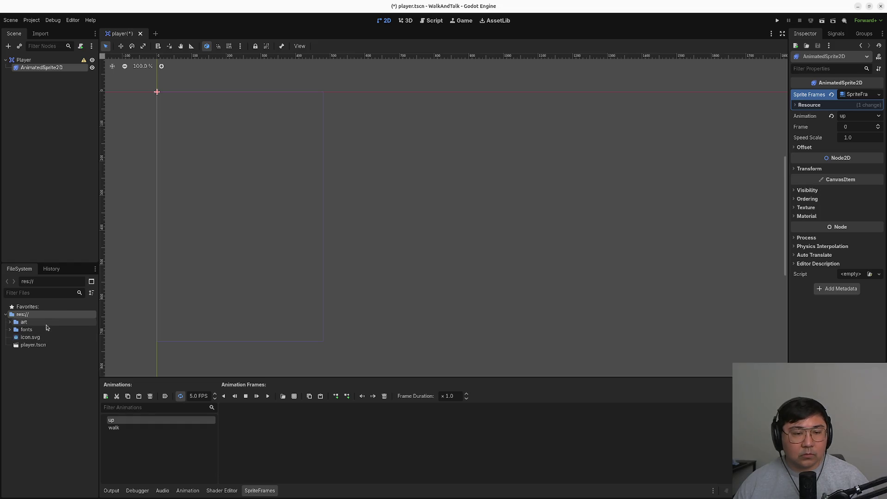
pyautogui.doubleClick(15, 323)
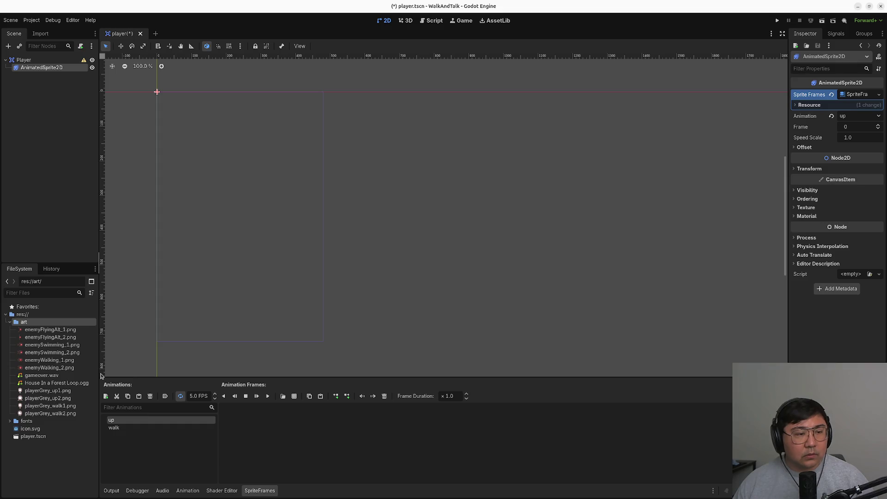
# Add playerGrey_up1.png and playerGrey_up2.png as frames of 'up' and preview it.
pyautogui.click(47, 390)
pyautogui.keyDown('shift'); pyautogui.click(47, 398); pyautogui.keyUp('shift')
pyautogui.moveTo(48, 398); pyautogui.dragTo(244, 426)
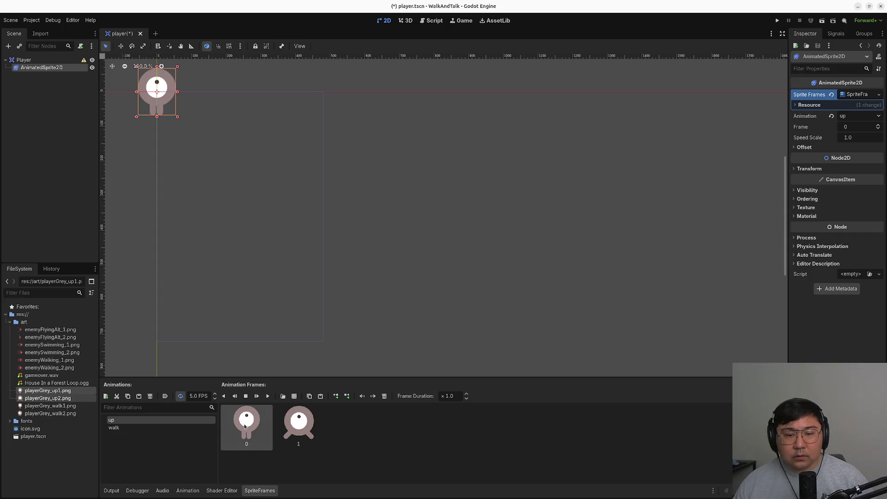
pyautogui.click(268, 396)
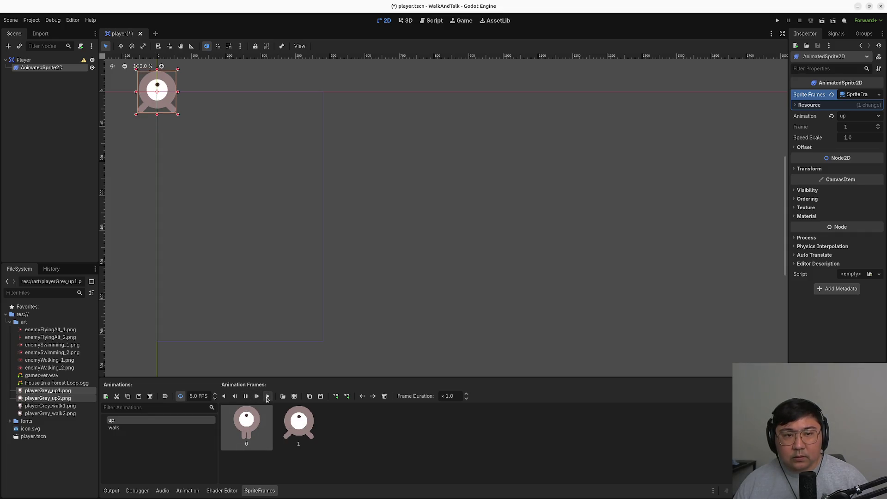
# Add playerGrey_walk1.png and playerGrey_walk2.png as frames of 'walk', preview, then stop.
pyautogui.click(173, 427)
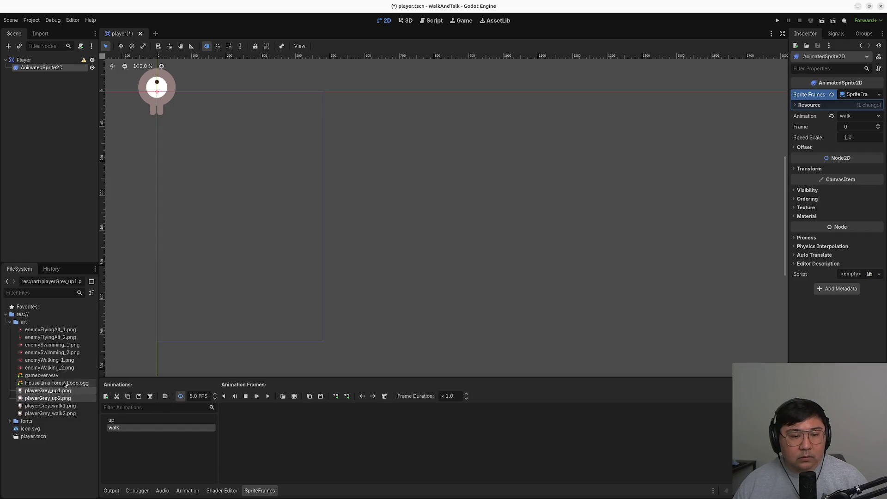
pyautogui.click(65, 406)
pyautogui.keyDown('shift'); pyautogui.click(65, 413); pyautogui.keyUp('shift')
pyautogui.moveTo(64, 413); pyautogui.dragTo(278, 431)
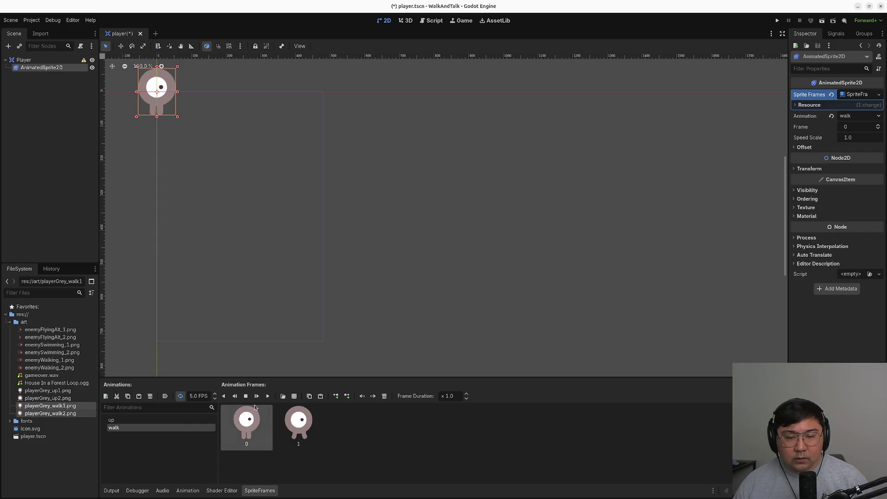
pyautogui.click(267, 397)
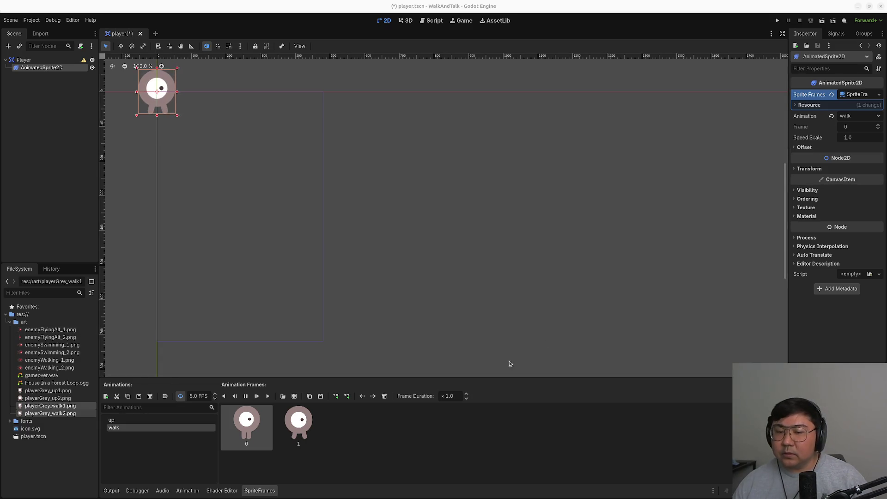
pyautogui.click(245, 396)
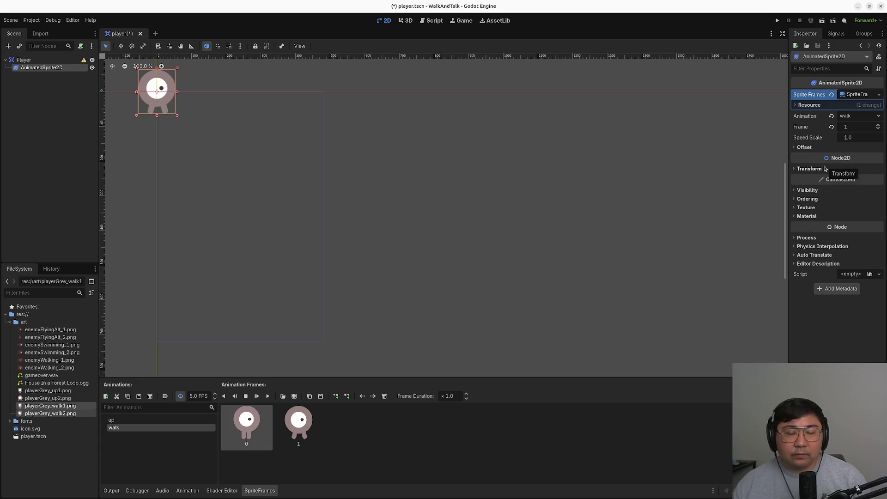
pyautogui.click(42, 61)
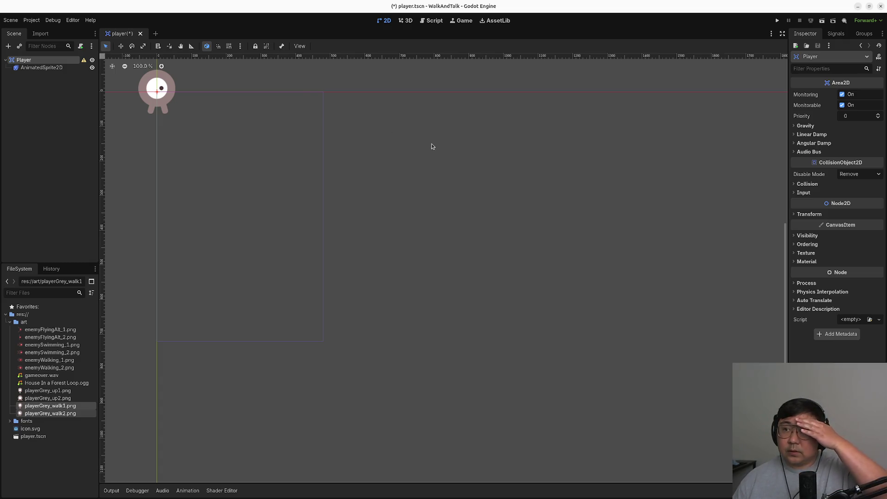
# Set the Player's Transform scale to 0.5 on both x and y.
pyautogui.click(801, 214)
pyautogui.click(860, 257)
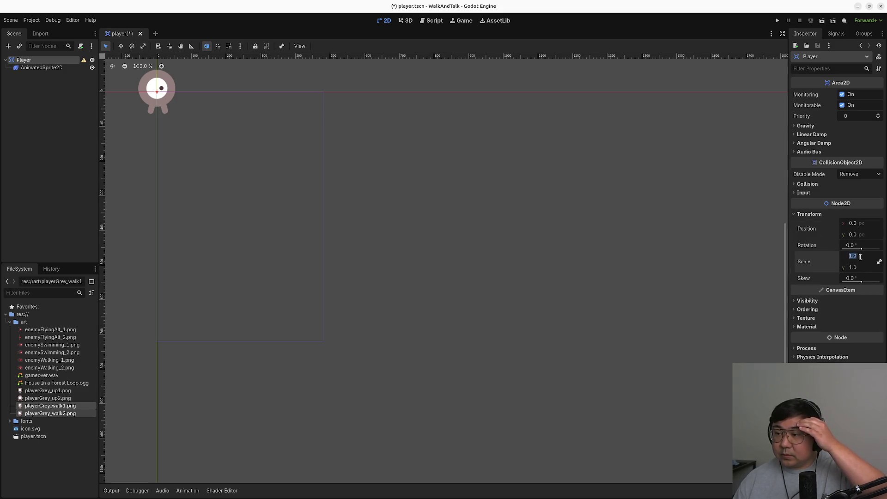
pyautogui.write('0.5')
pyautogui.press('Tab')
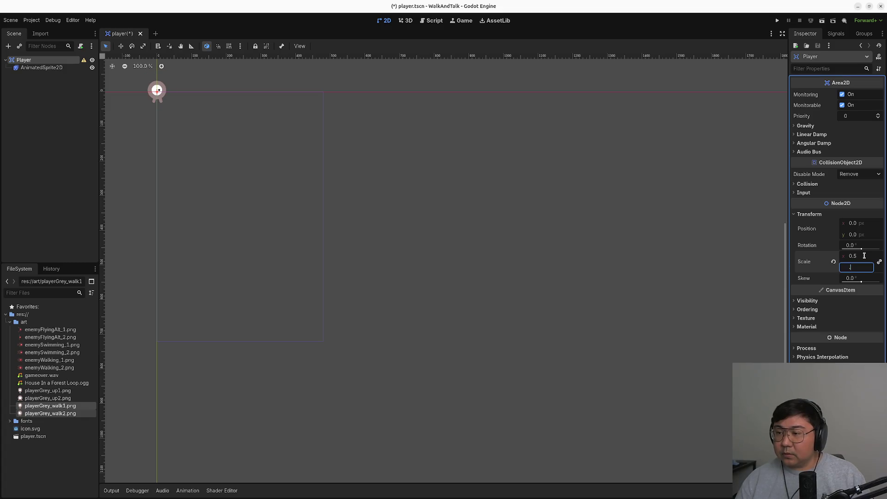
pyautogui.write('0.5')
pyautogui.press('Return')
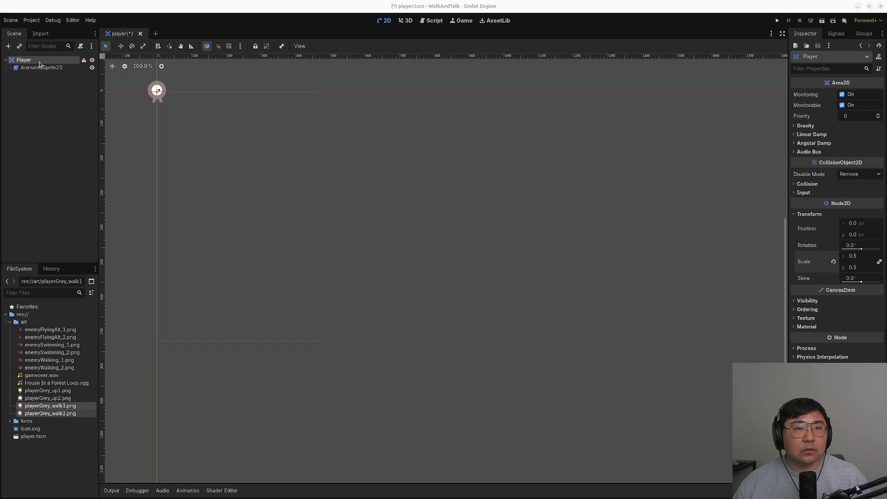
pyautogui.hotkey('ctrl', 'a')
# Add a CollisionShape2D child under Player and center the view on the sprite.
pyautogui.write('collisionshape')
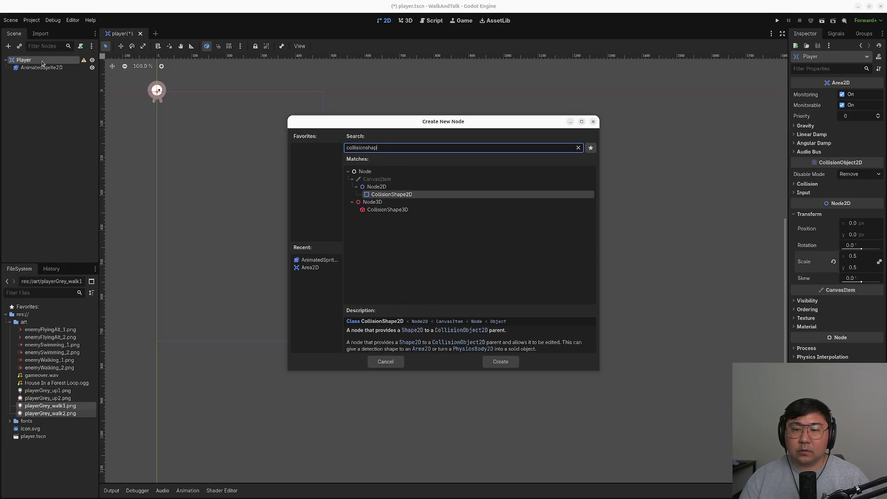
pyautogui.press('Return')
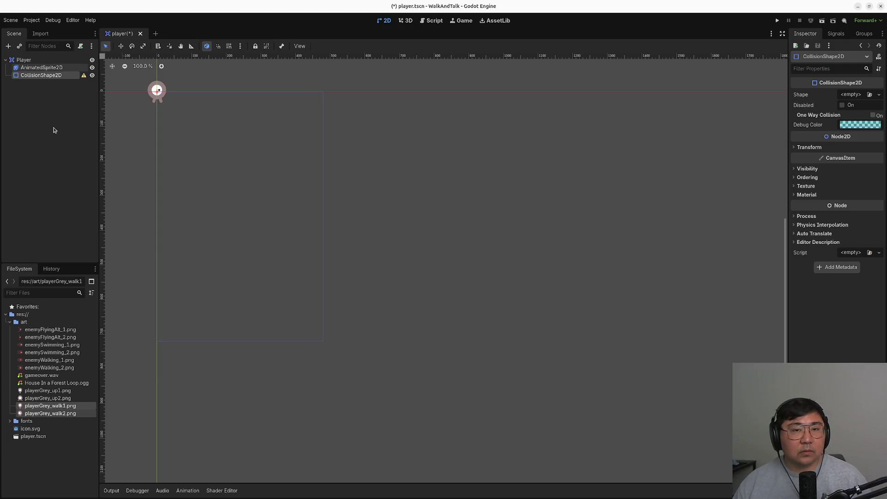
pyautogui.scroll(5, 174, 107)
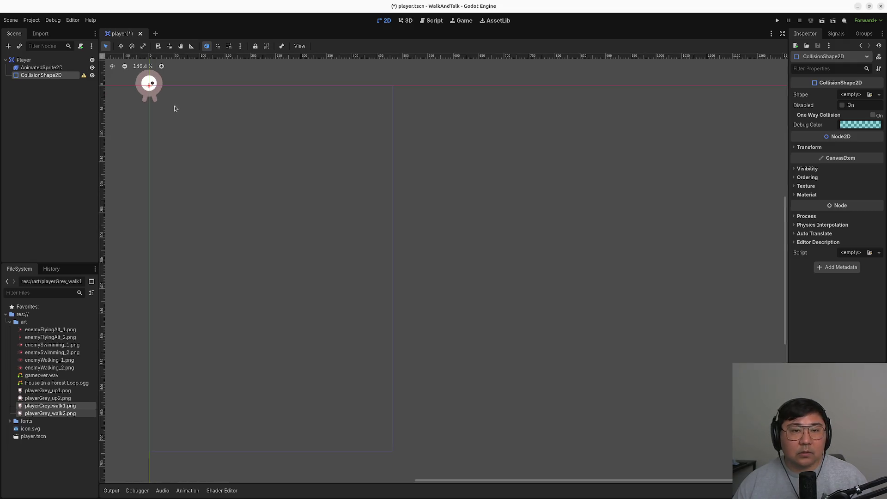
pyautogui.moveTo(165, 107); pyautogui.dragTo(270, 236)
pyautogui.scroll(4, 242, 214)
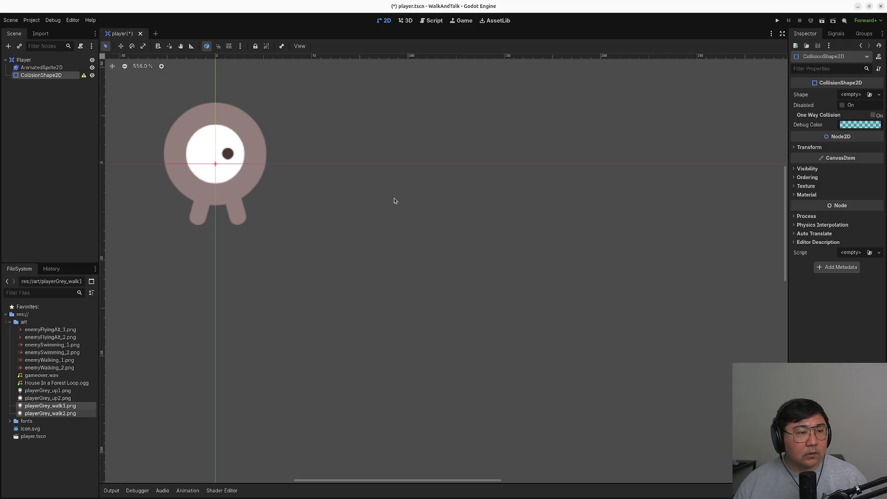
# Give the collision node a new CapsuleShape2D sized to cover the sprite, then save.
pyautogui.click(863, 96)
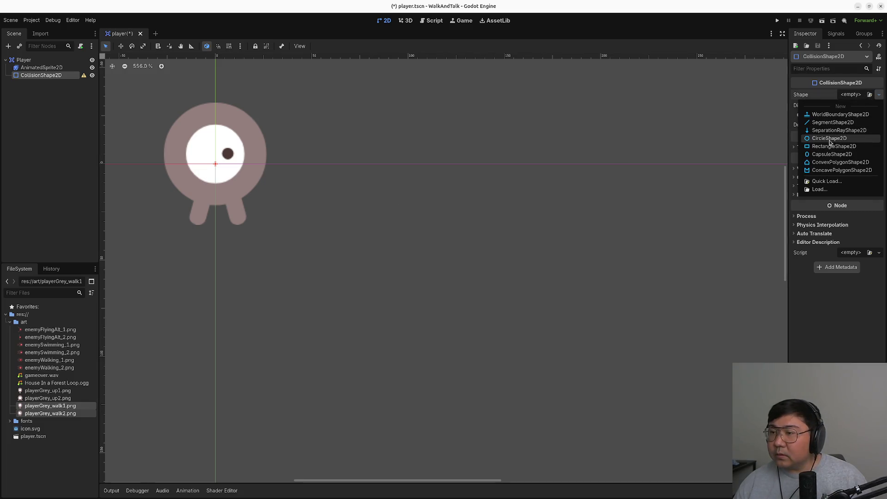
pyautogui.click(828, 154)
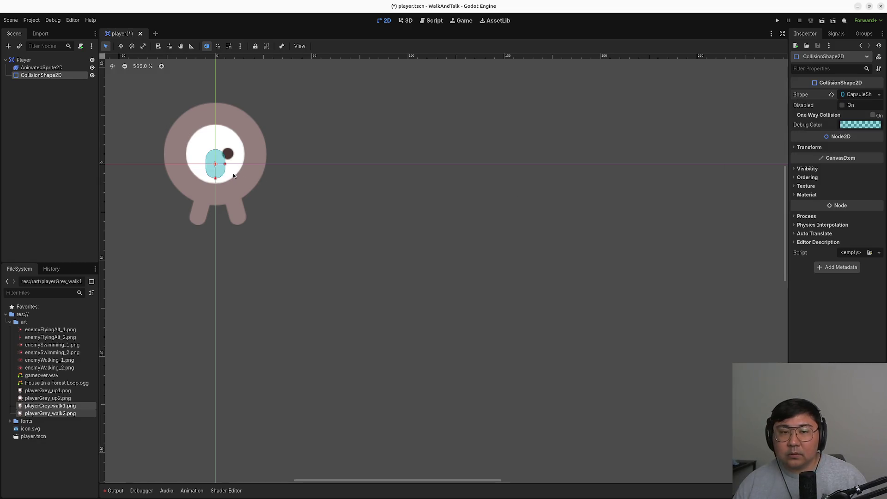
pyautogui.moveTo(225, 164); pyautogui.dragTo(265, 169)
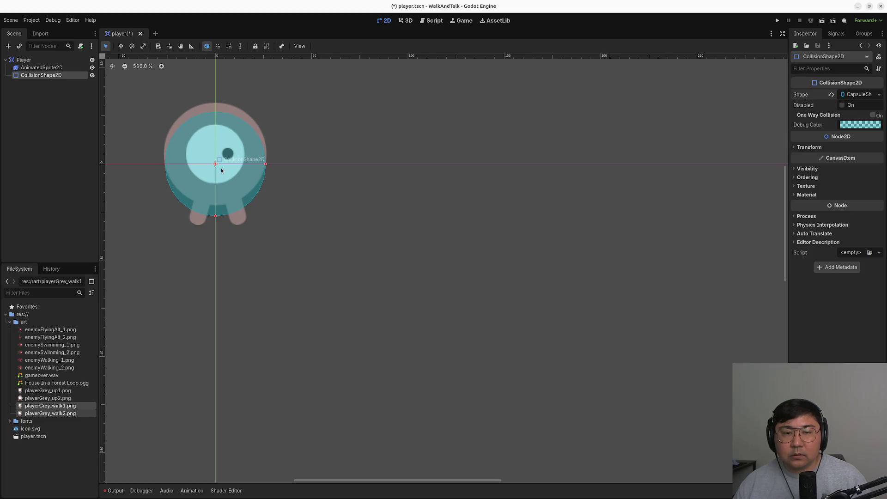
pyautogui.moveTo(217, 216); pyautogui.dragTo(215, 228)
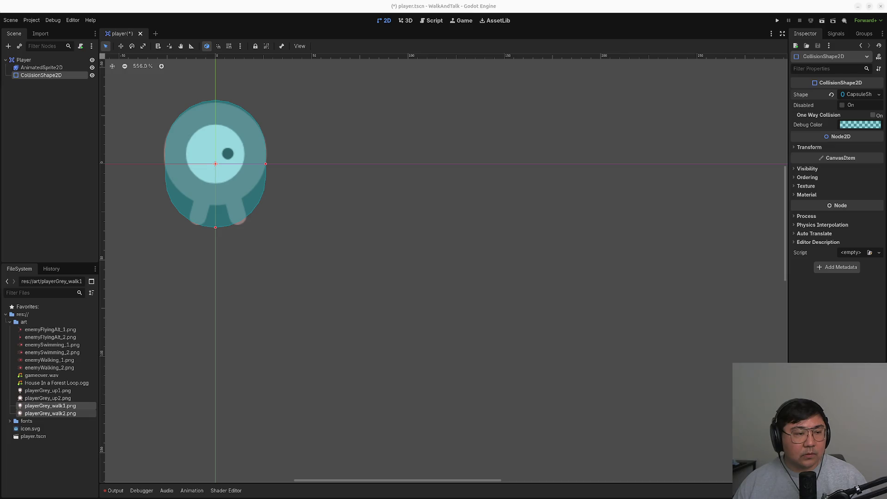
pyautogui.click(276, 242)
pyautogui.hotkey('ctrl', 's')
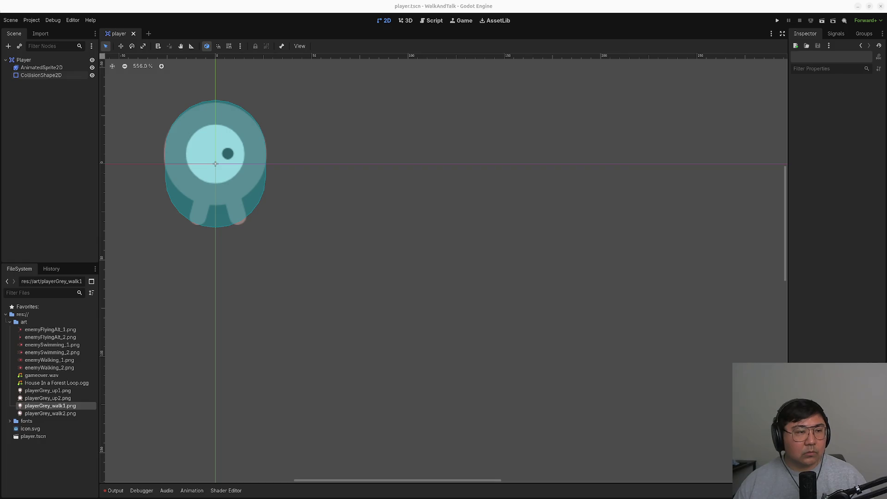
# Select the Player node in the Scene dock.
pyautogui.click(69, 61)
# Create res://player.gd as a GDScript inheriting Area2D on Player and view its default stubs.
pyautogui.click(80, 47)
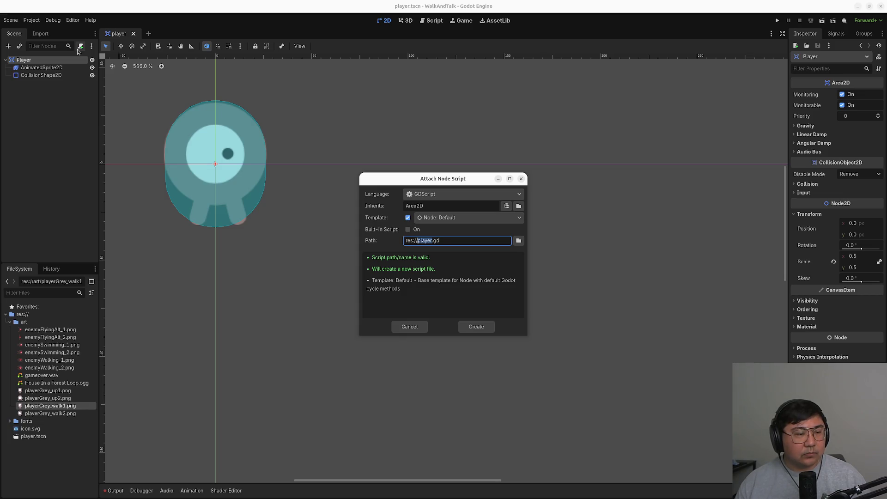
pyautogui.press('Return')
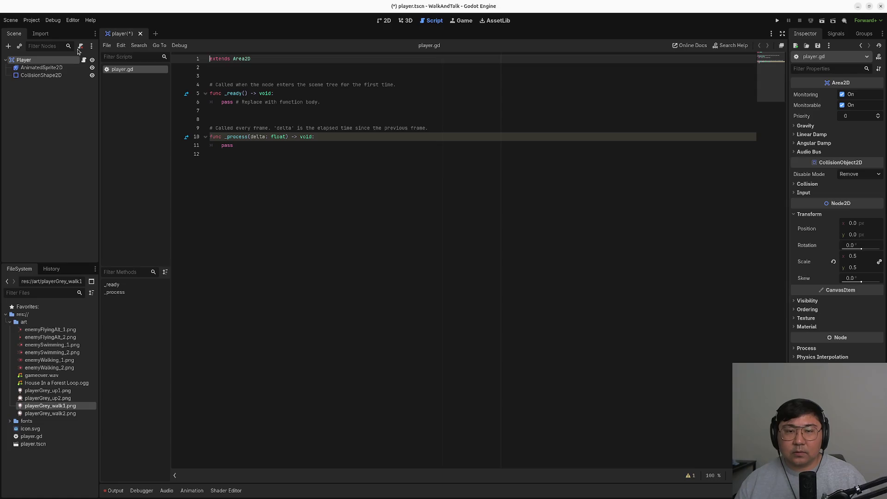
pyautogui.keyDown('ctrl'); pyautogui.scroll(5, 307, 137); pyautogui.keyUp('ctrl')
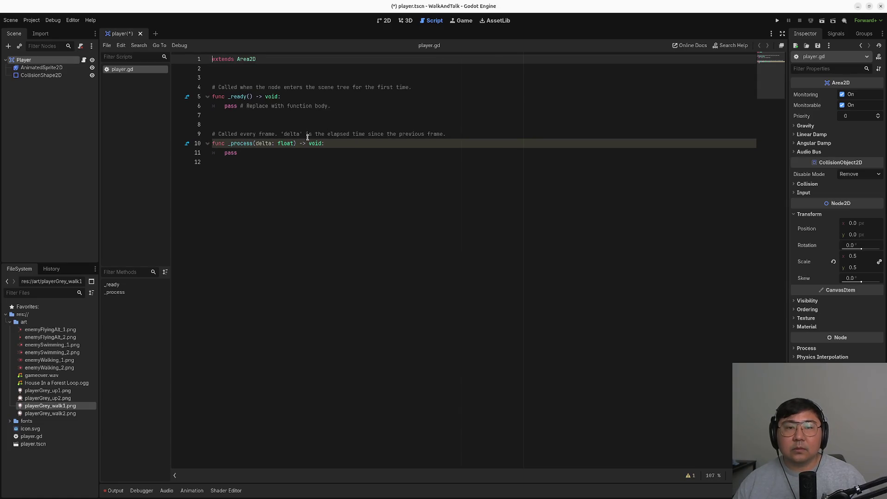
pyautogui.keyDown('ctrl'); pyautogui.scroll(3, 306, 138); pyautogui.keyUp('ctrl')
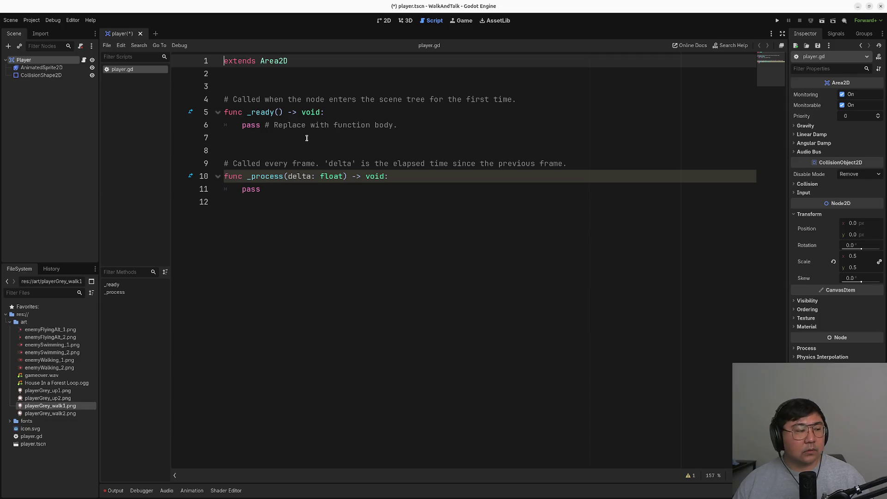
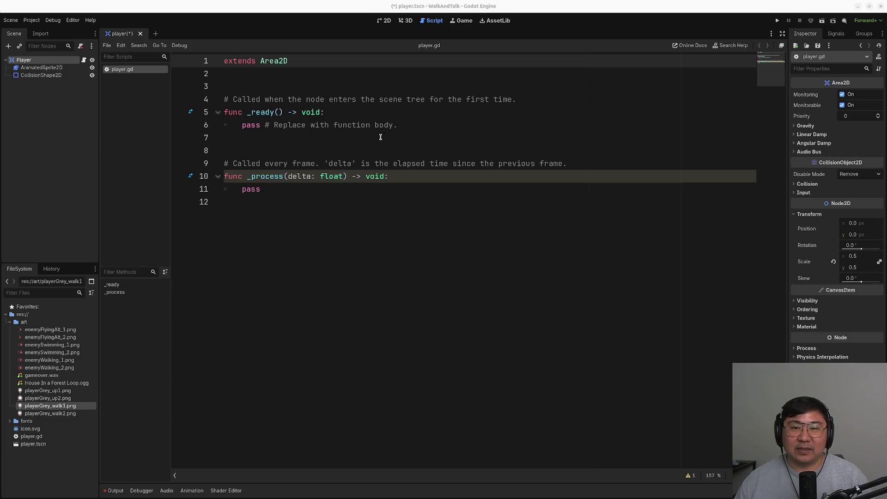
# Select player.gd's template code from the line-4 comment through the _ready and _process placeholders.
pyautogui.click(406, 125)
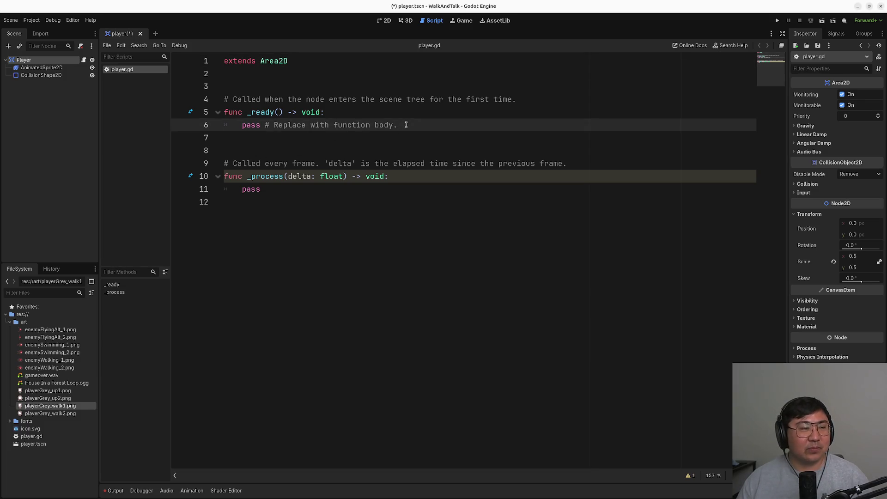
pyautogui.press('Up')
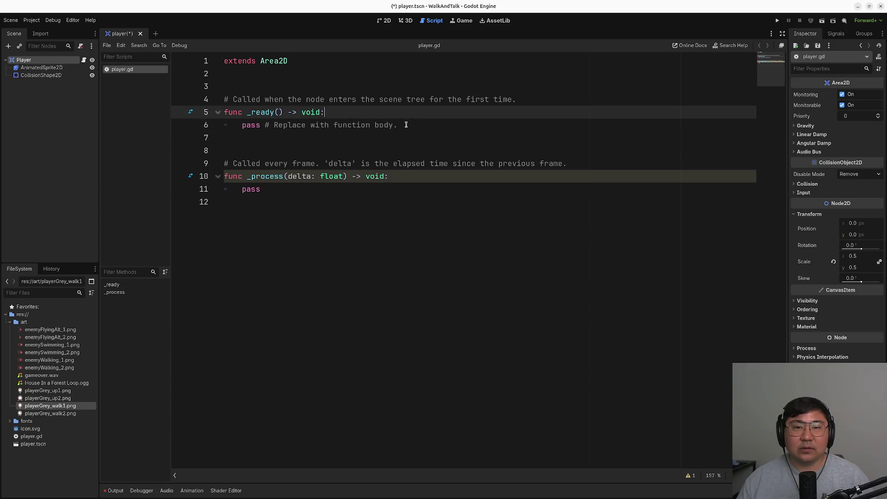
pyautogui.press('Up')
pyautogui.press('Up')
pyautogui.press('Up')
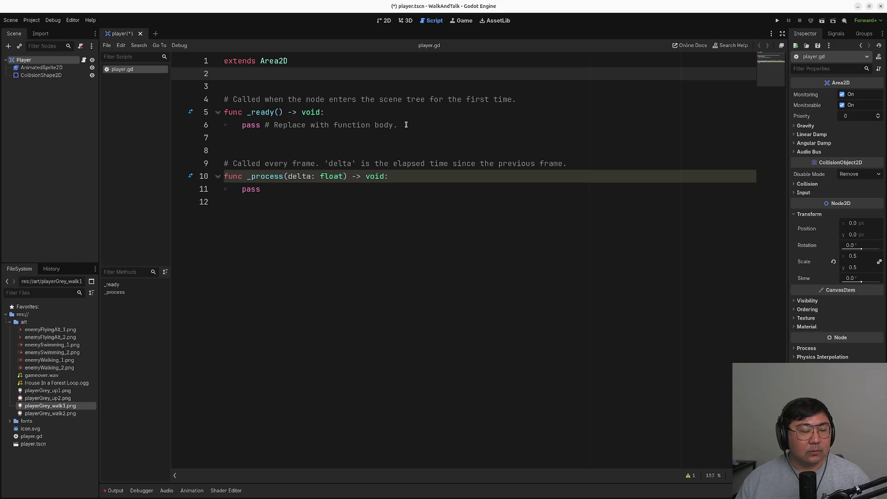
pyautogui.press('Down')
pyautogui.press('Down')
pyautogui.hotkey('shift', 'End')
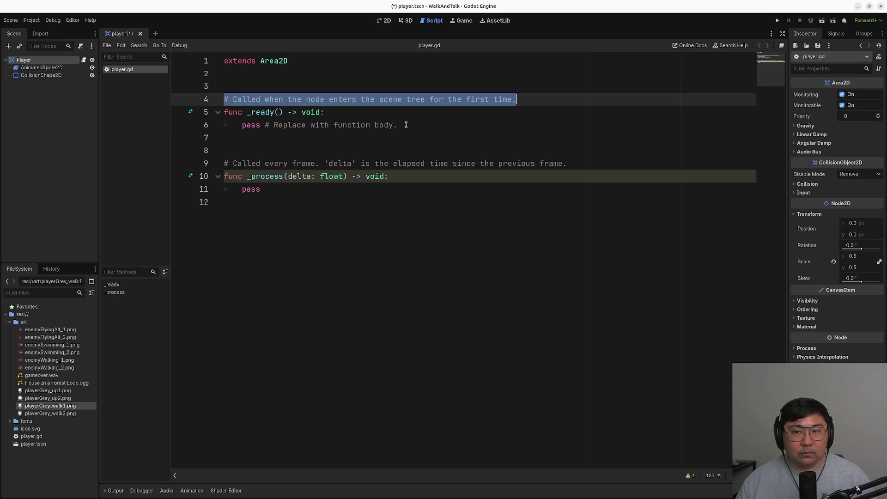
pyautogui.hotkey('shift', 'Down')
pyautogui.hotkey('shift', 'Down')
pyautogui.hotkey('shift', 'Down')
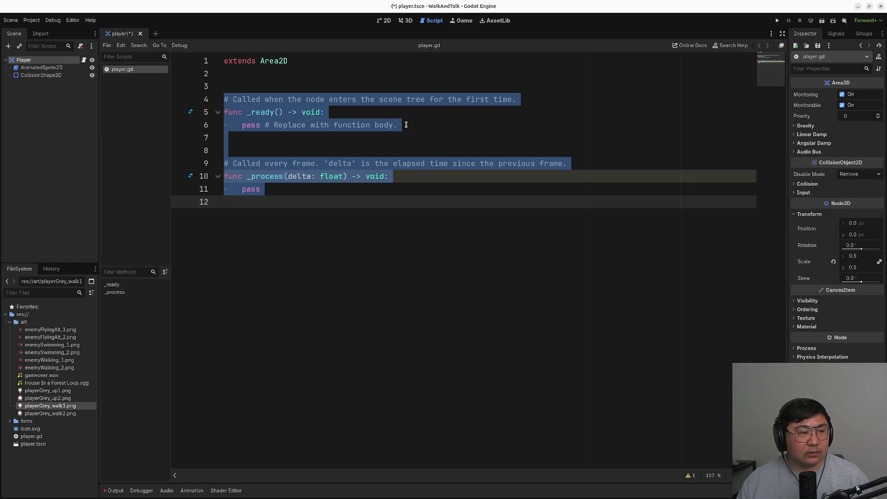
pyautogui.press('BackSpace')
pyautogui.write('@')
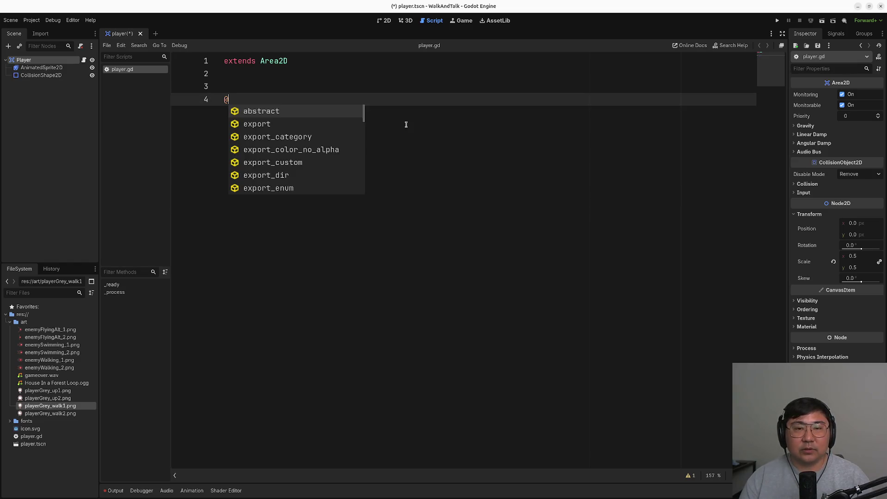
pyautogui.press('BackSpace')
pyautogui.press('BackSpace')
pyautogui.write('@export')
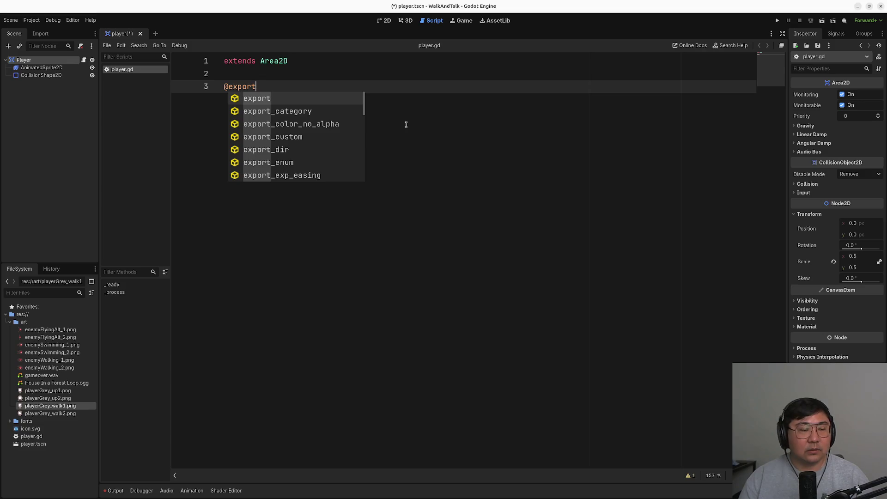
pyautogui.write(' var speed = ')
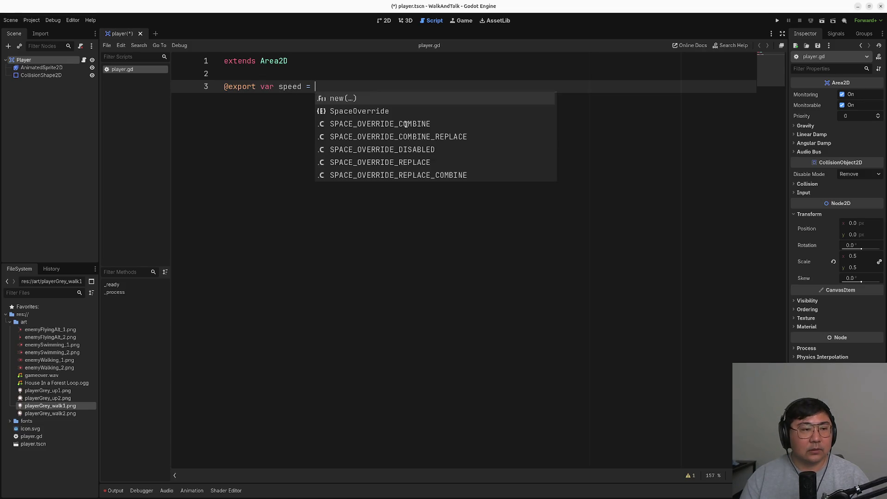
pyautogui.write('400')
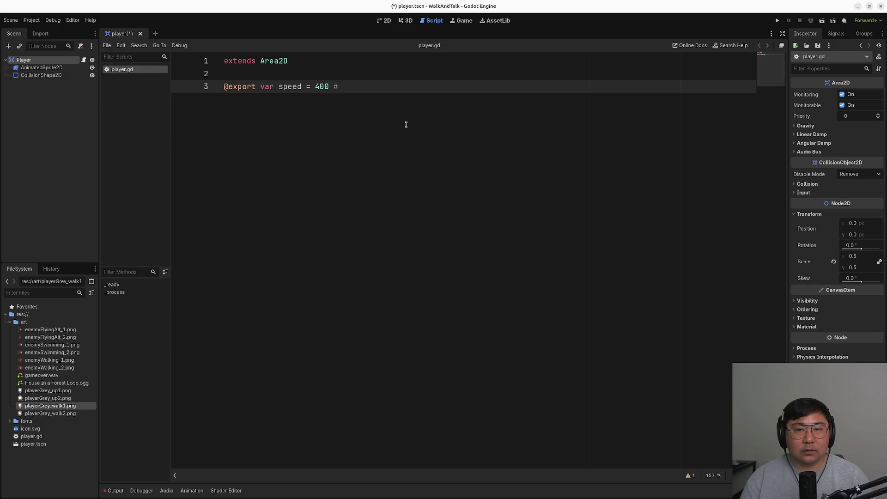
pyautogui.write(' # How fast the ')
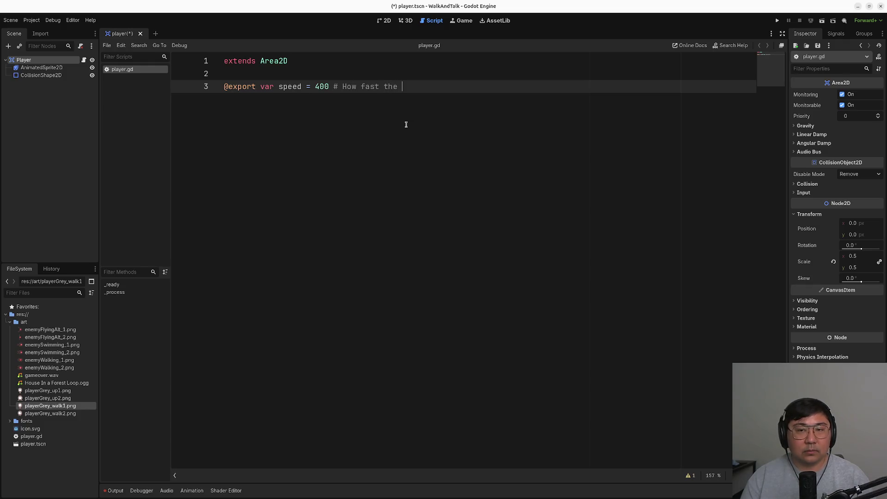
pyautogui.write('player will move')
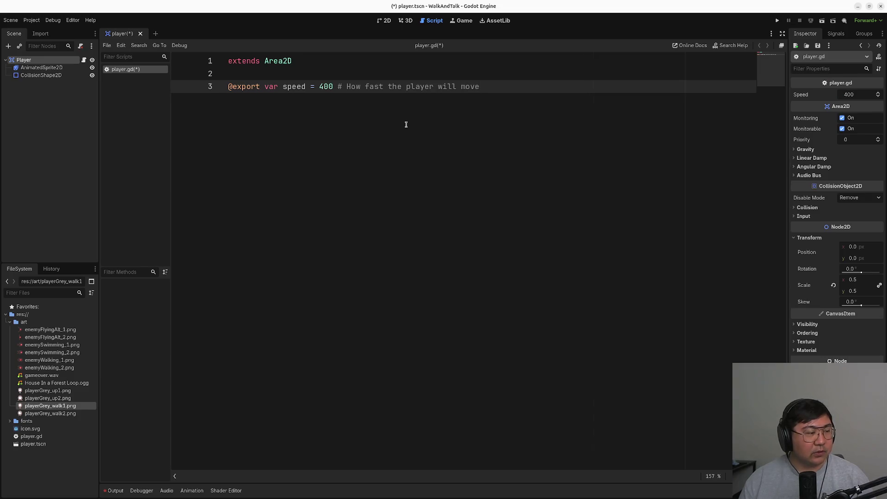
pyautogui.press('Return')
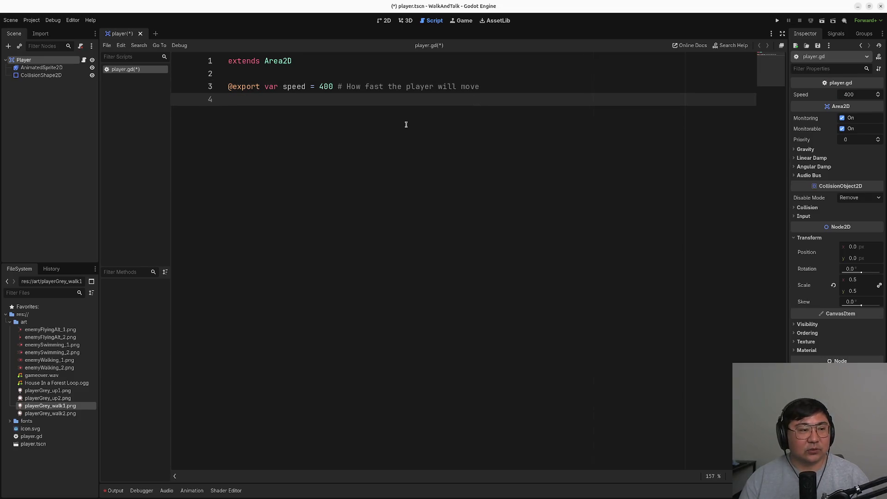
pyautogui.write('var scr')
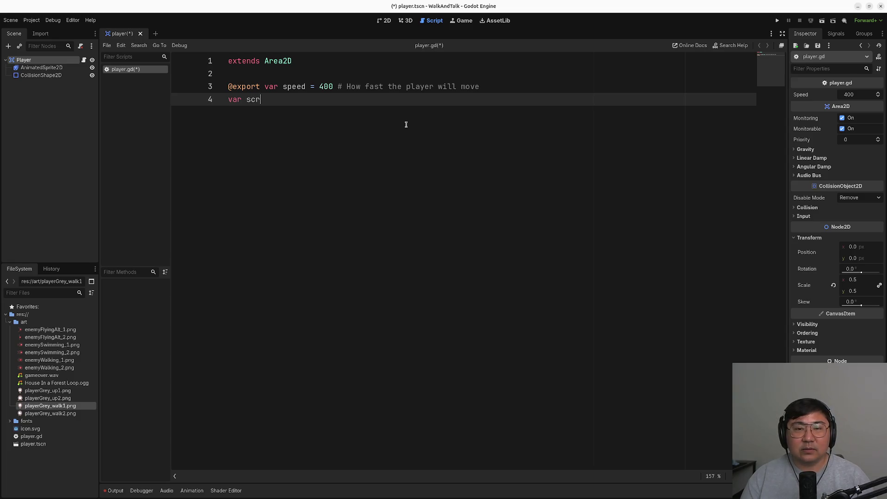
pyautogui.write('een_si')
pyautogui.write('ze # s')
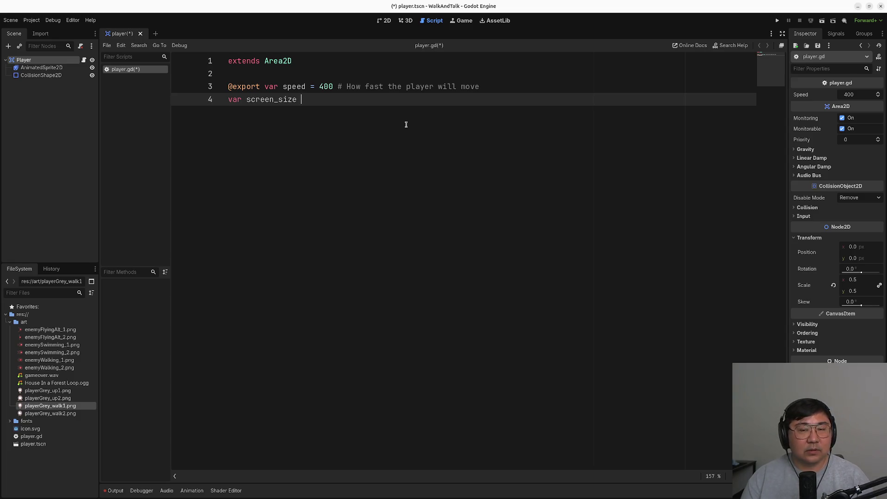
pyautogui.press('BackSpace')
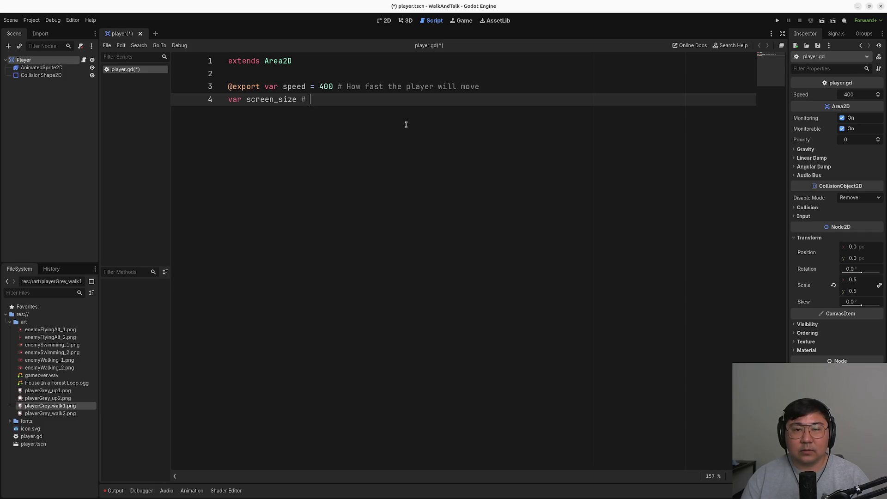
pyautogui.write('Size of the game wind')
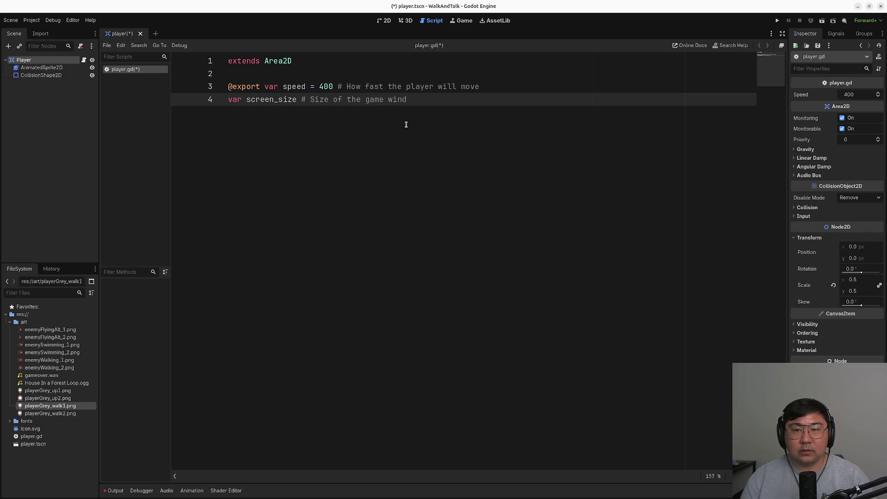
pyautogui.write('ow')
pyautogui.hotkey('ctrl', 's')
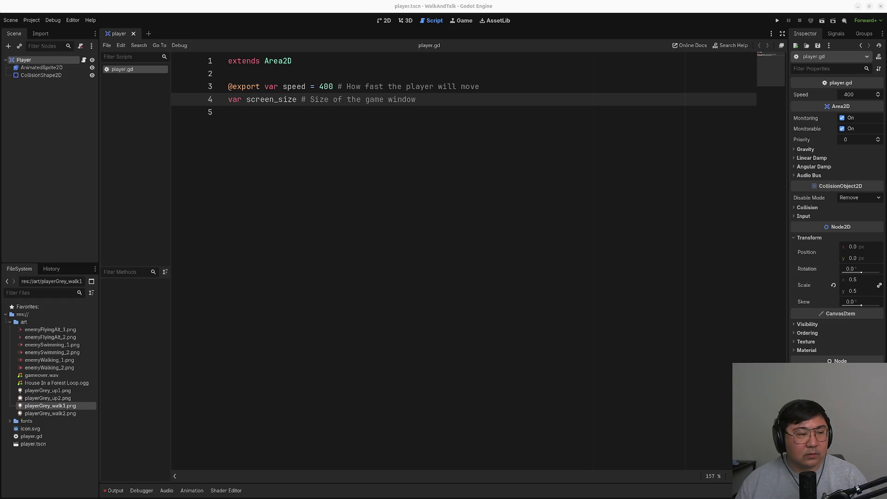
# Add a func _ready(): declaration below the variables in player.gd.
pyautogui.click(312, 140)
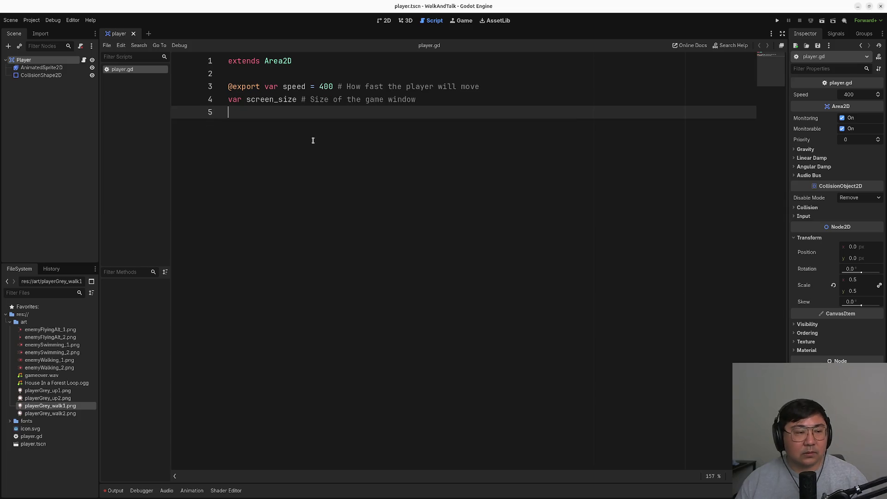
pyautogui.press('Return')
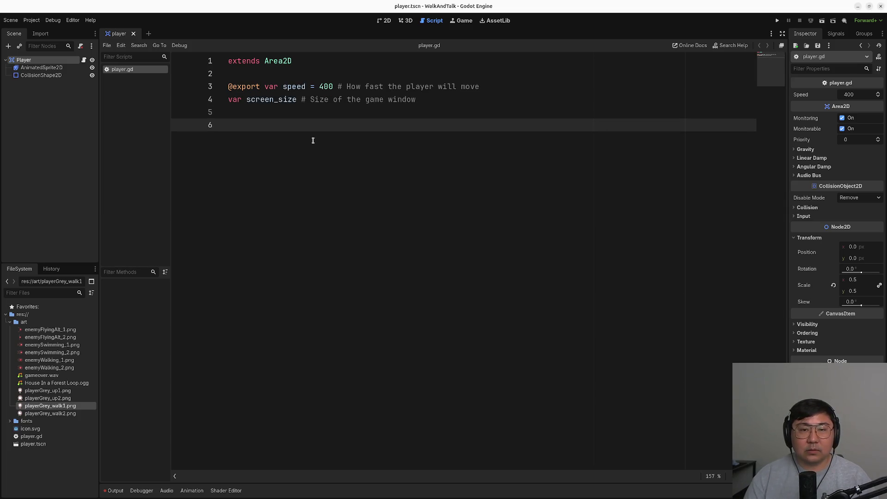
pyautogui.write('func _ready():')
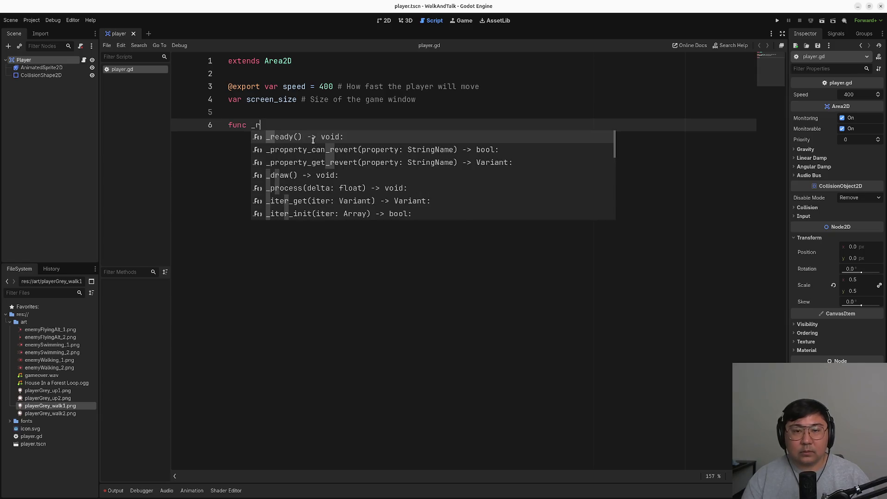
pyautogui.press('Return')
pyautogui.write(':')
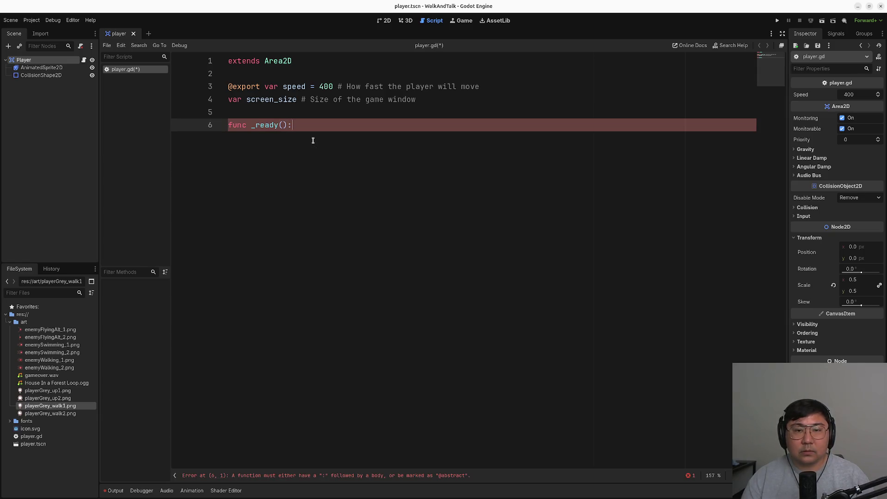
pyautogui.press('Return')
# Give _ready the body screen_size = get_viewport_rect().size and save the script.
pyautogui.write('scr')
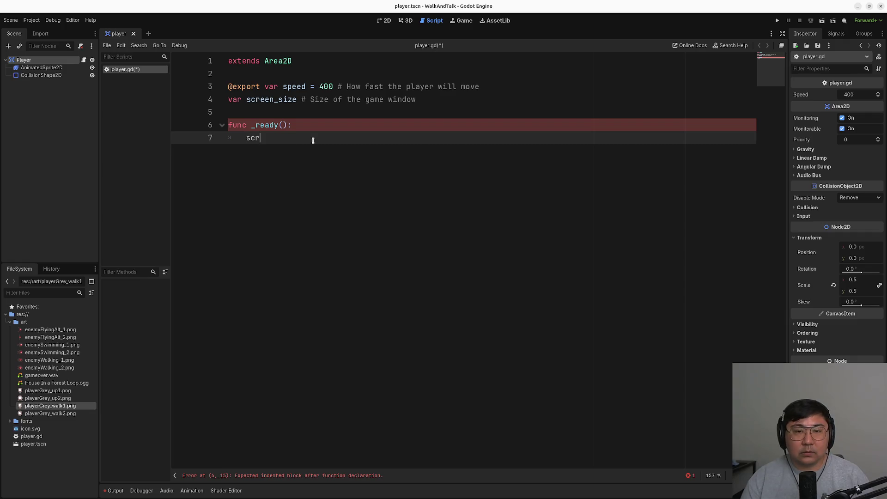
pyautogui.write('een')
pyautogui.press('Return')
pyautogui.write('= get_v')
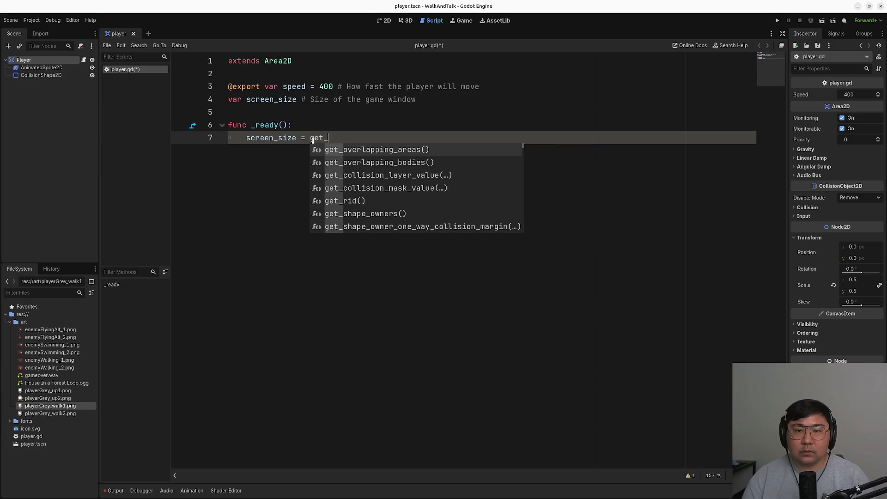
pyautogui.press('Return')
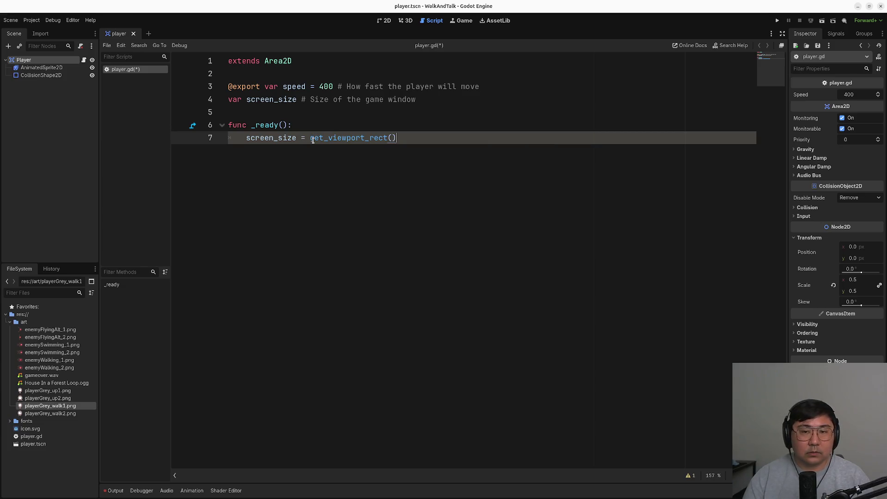
pyautogui.write('.size')
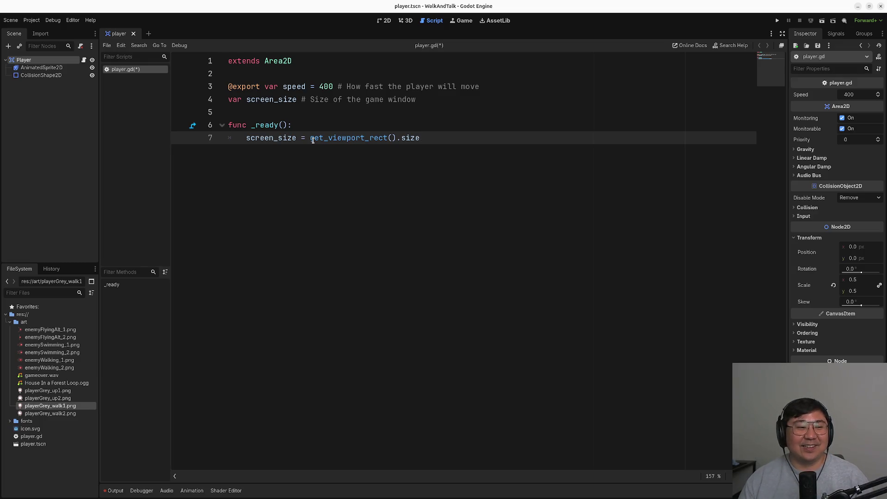
pyautogui.hotkey('ctrl', 's')
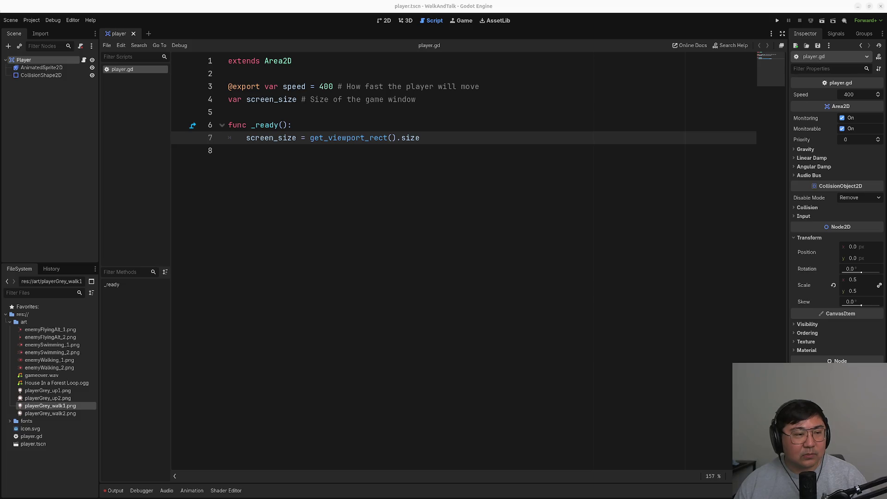
pyautogui.click(32, 20)
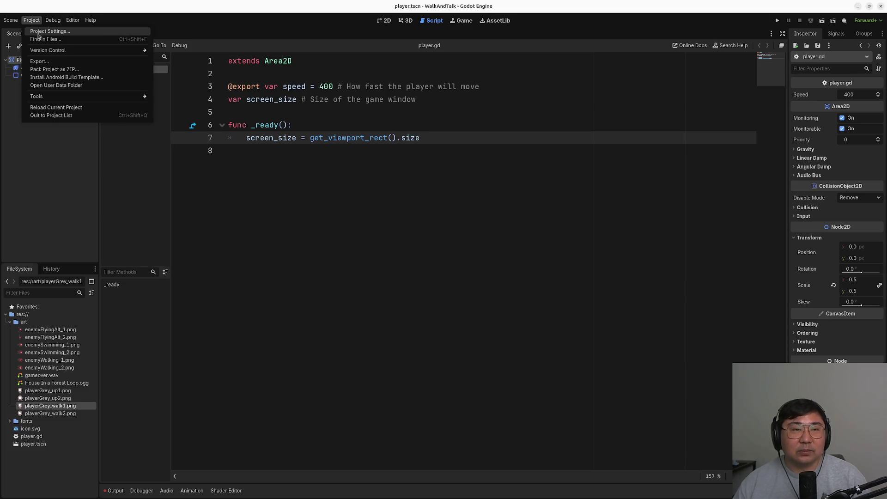
# In Project Settings' Input Map, add a move_right action bound to the Right arrow key.
pyautogui.click(46, 37)
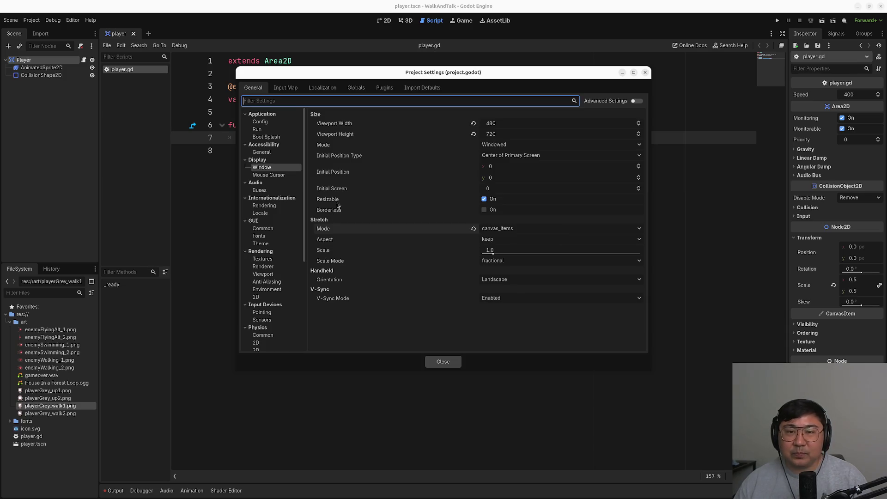
pyautogui.click(298, 91)
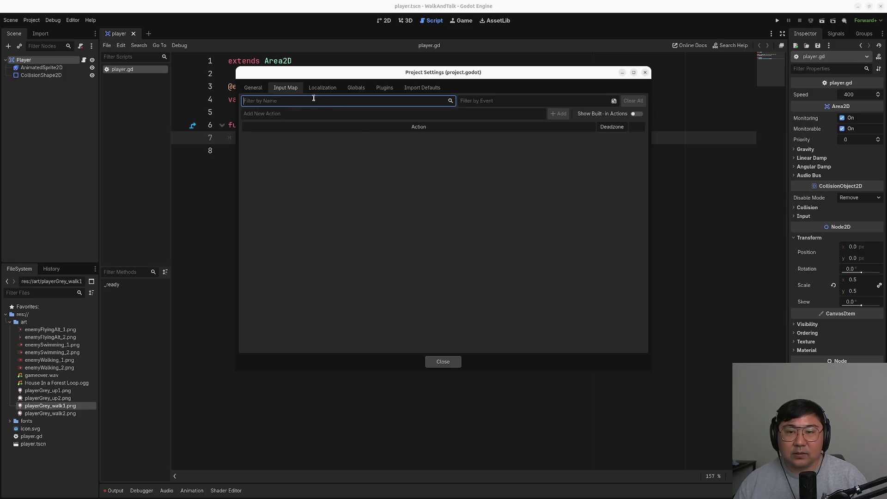
pyautogui.click(367, 116)
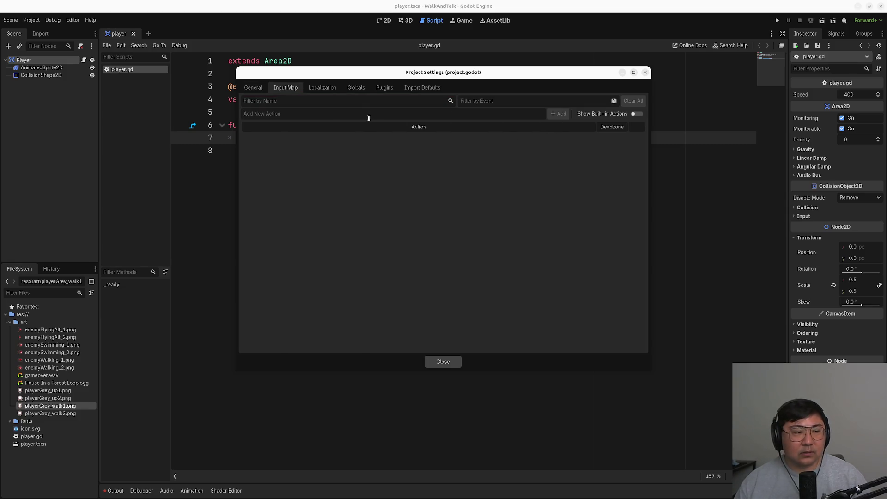
pyautogui.write('move_right')
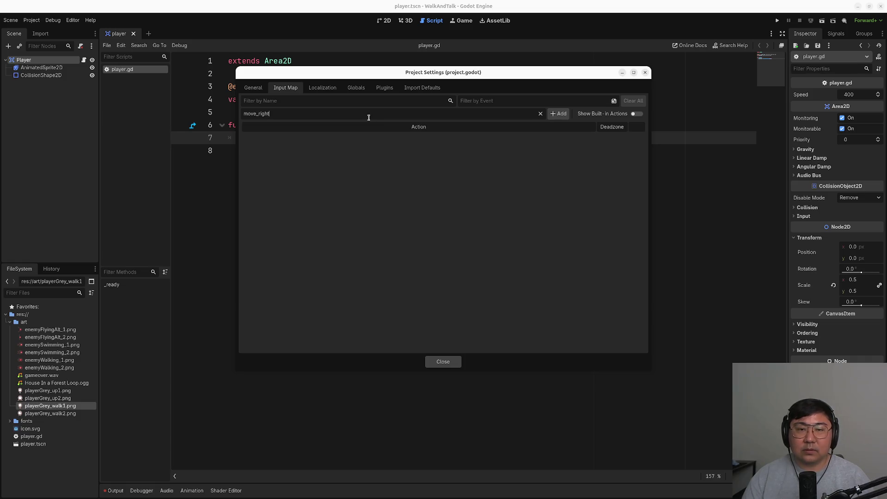
pyautogui.click(568, 115)
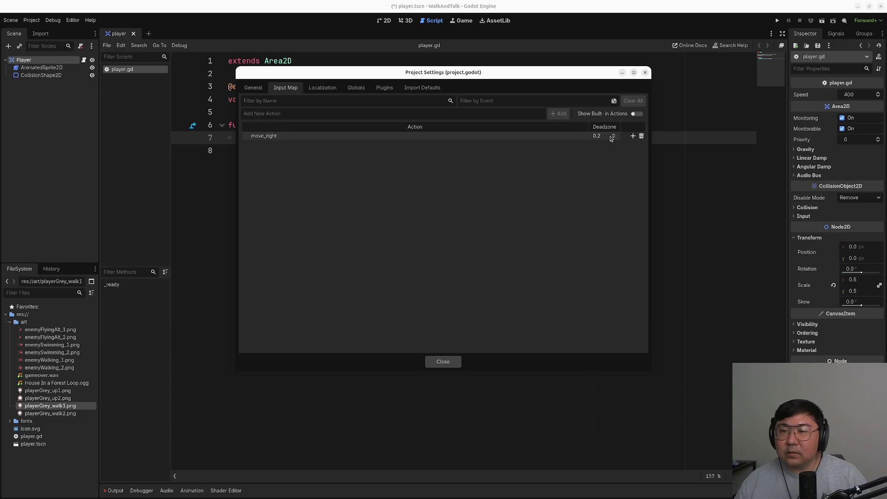
pyautogui.click(633, 136)
pyautogui.press('Right')
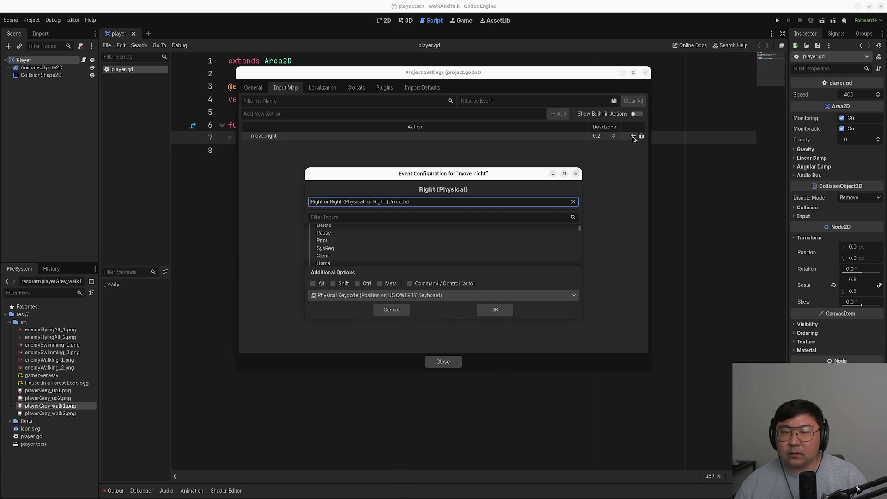
pyautogui.click(494, 310)
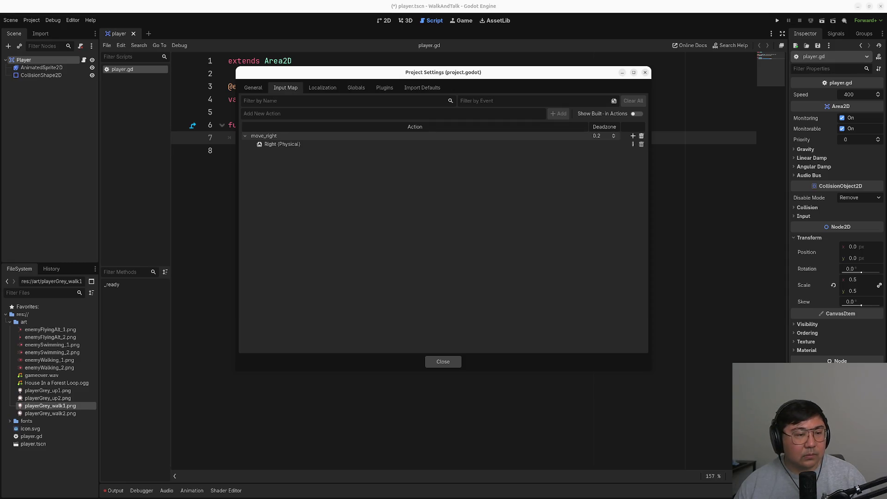
# Add a move_left action bound to the Left arrow key.
pyautogui.click(271, 115)
pyautogui.write('move')
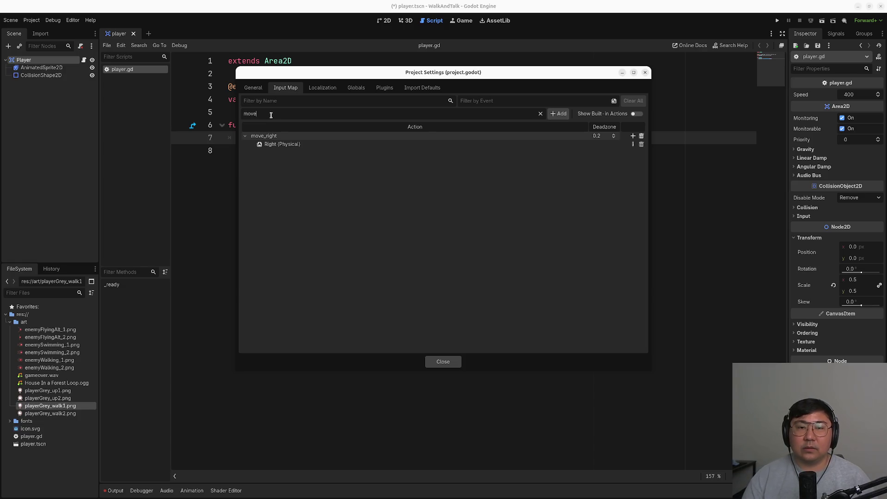
pyautogui.write('_left')
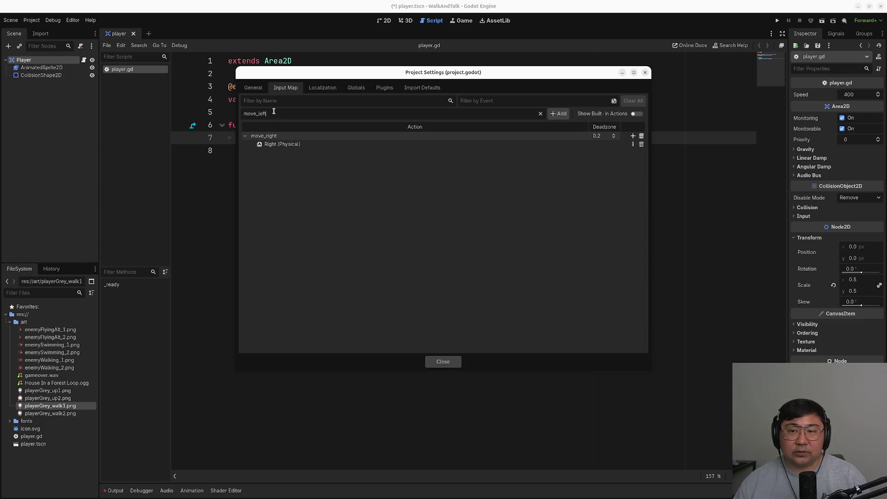
pyautogui.click(559, 114)
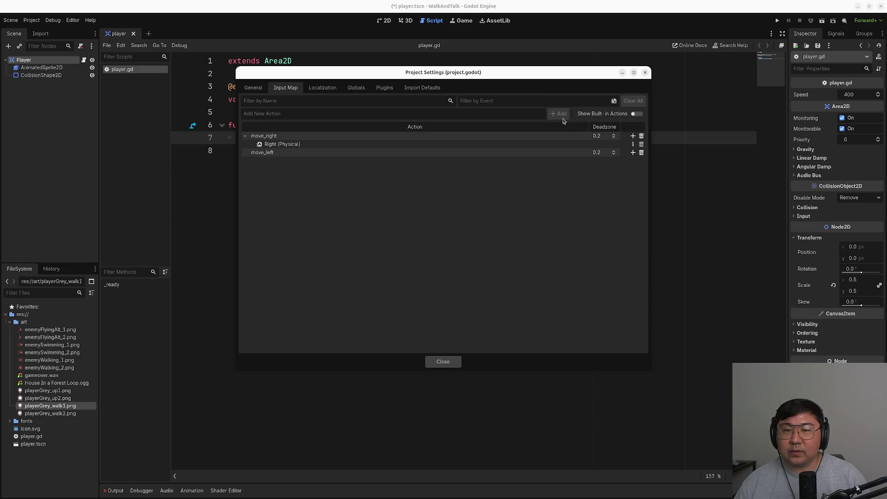
pyautogui.click(634, 153)
pyautogui.press('Left')
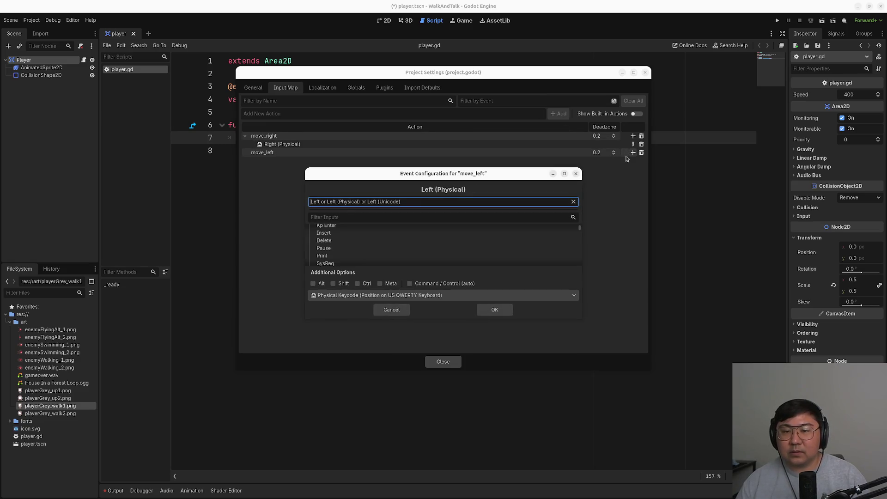
pyautogui.press('Left')
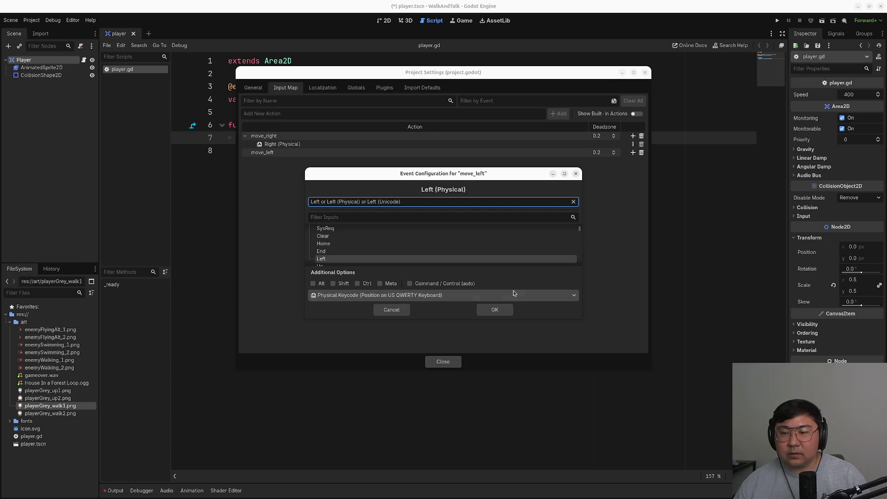
pyautogui.click(502, 308)
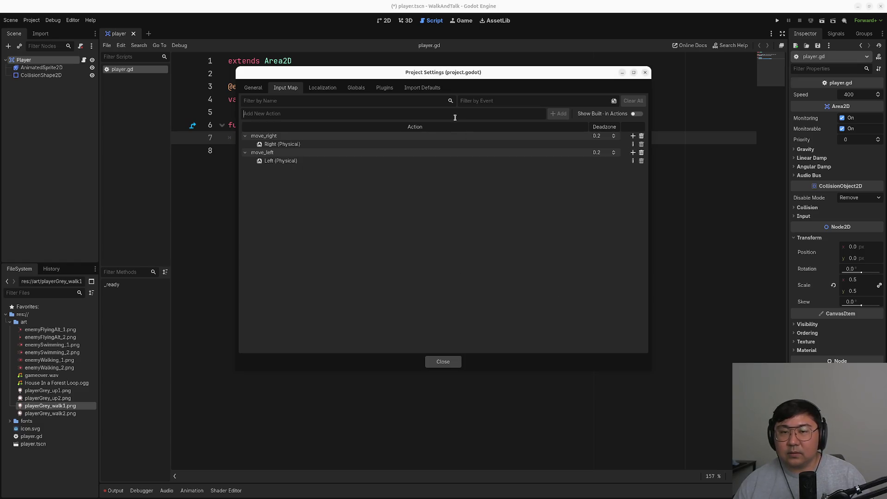
# Add a move_up action bound to the Up arrow key.
pyautogui.write('move_up')
pyautogui.click(557, 116)
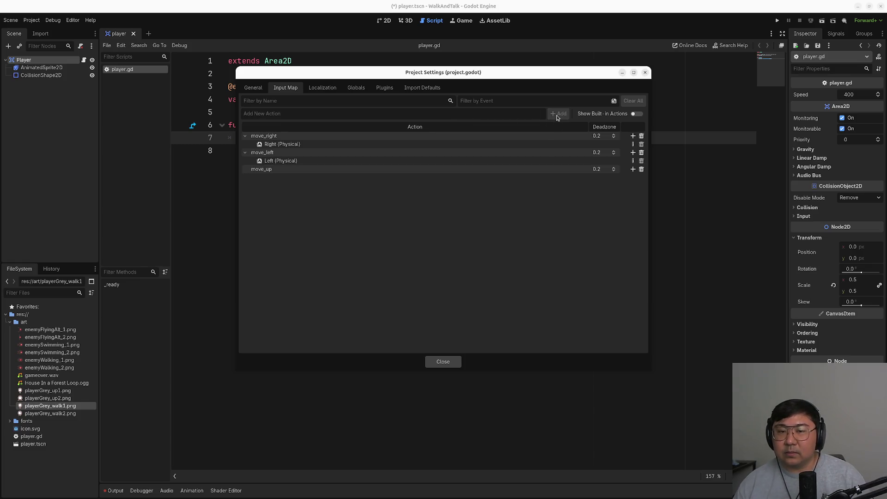
pyautogui.click(632, 170)
pyautogui.press('Up')
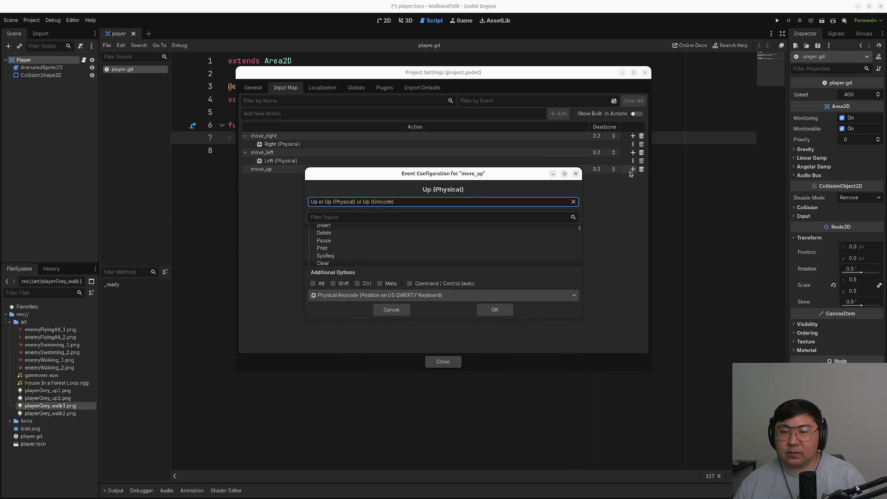
pyautogui.click(495, 309)
# Add a move_down action bound to the Down arrow key and close Project Settings.
pyautogui.click(288, 116)
pyautogui.write('move_down')
pyautogui.click(558, 114)
pyautogui.click(632, 187)
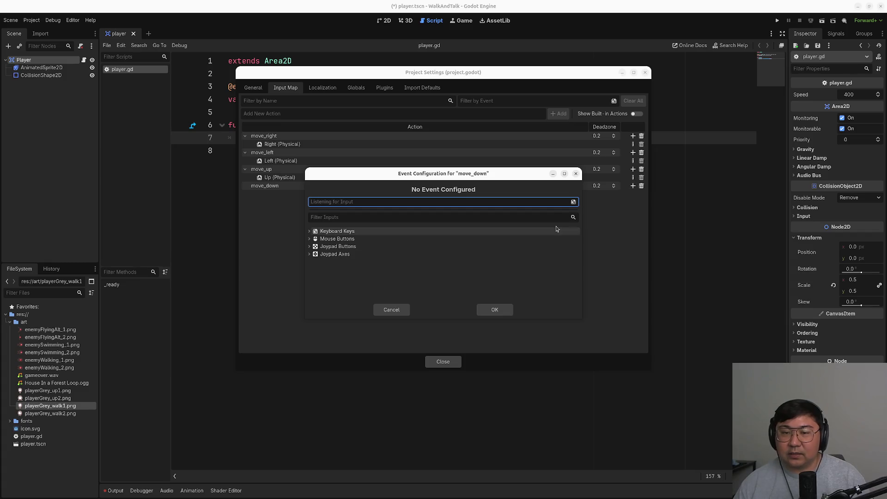
pyautogui.press('Down')
pyautogui.click(494, 311)
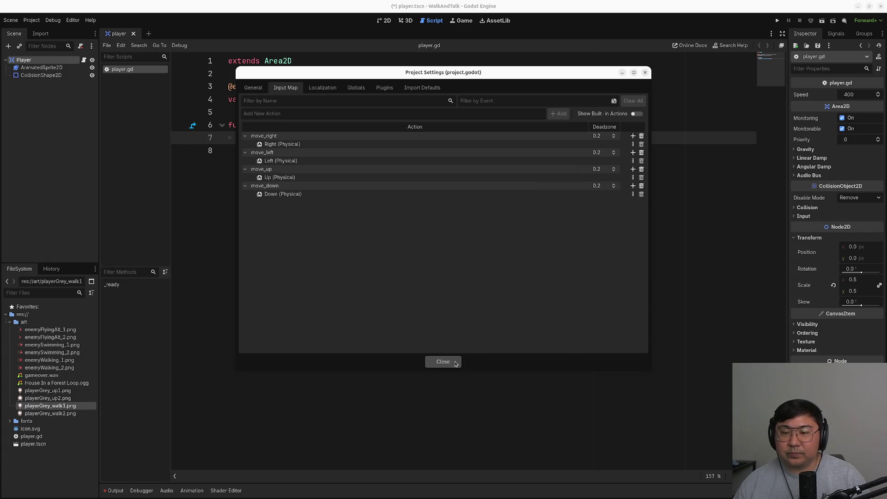
pyautogui.click(455, 364)
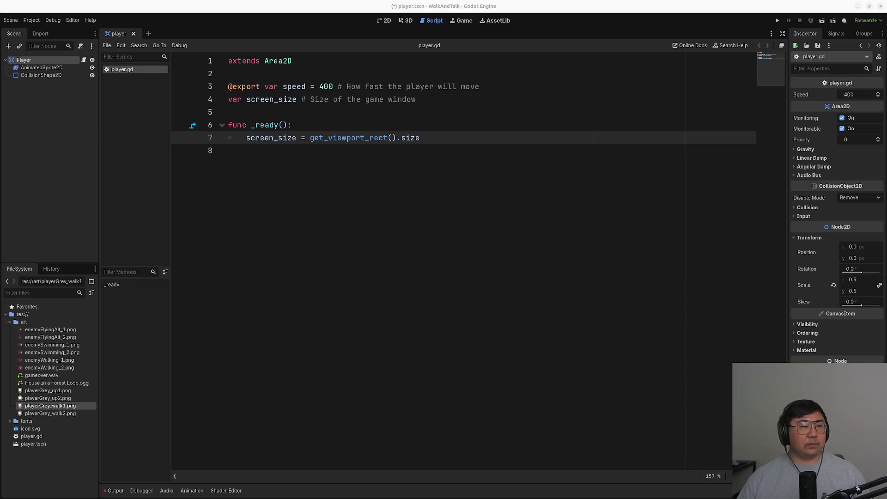
# Add a func _process(delta): declaration below _ready in player.gd.
pyautogui.click(369, 175)
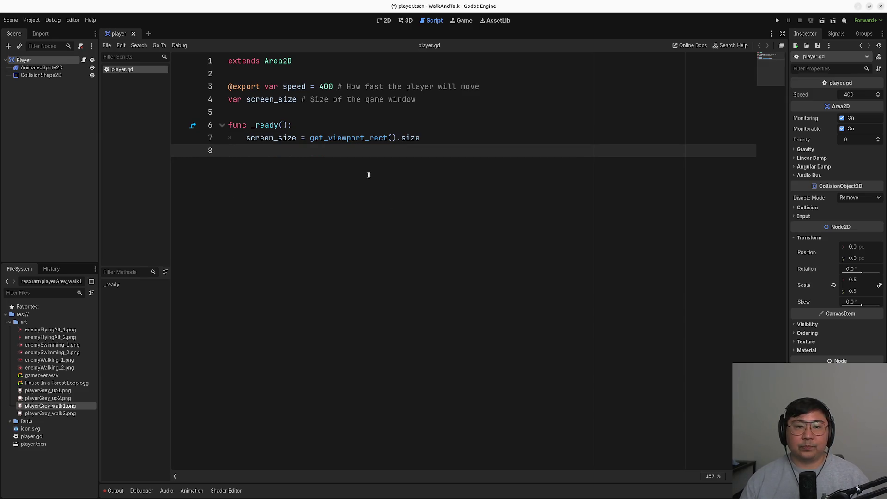
pyautogui.press('Return')
pyautogui.write('func _proc')
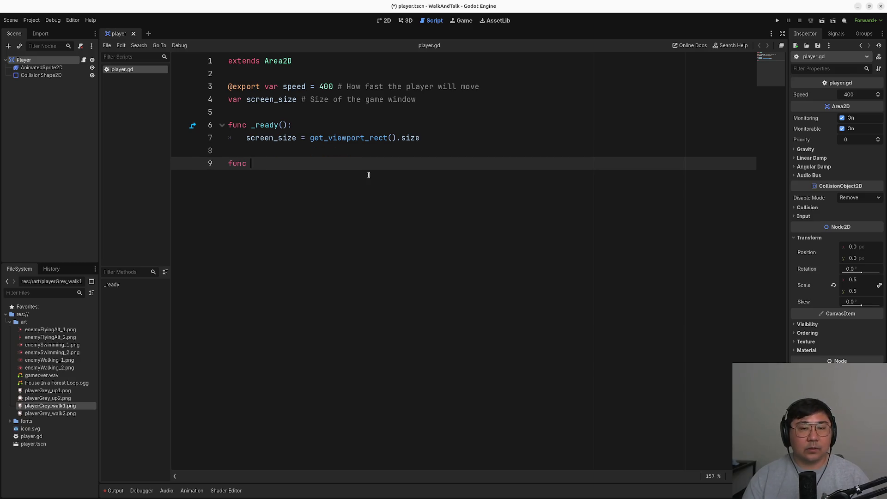
pyautogui.write('ess(delta')
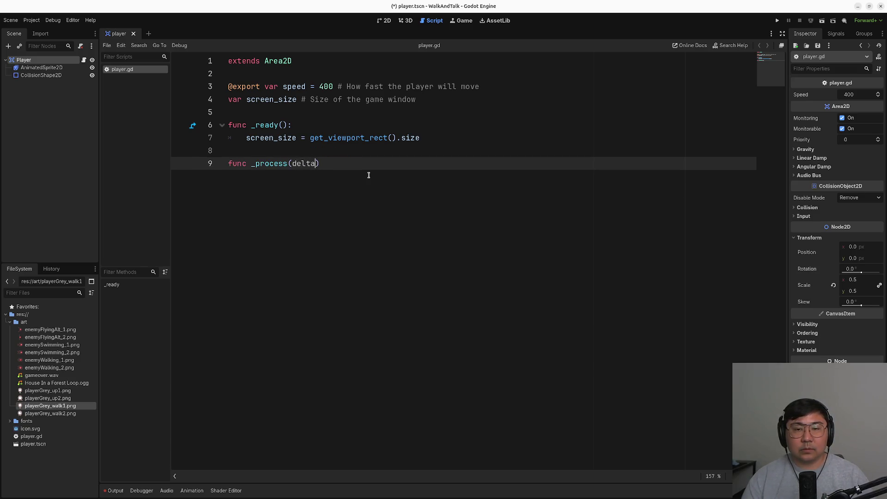
pyautogui.write('):')
pyautogui.press('Return')
# Declare var velocity = Vector2.ZERO # The player's movement vector, then paste the input and animation code.
pyautogui.write('var velocity = Vector2.')
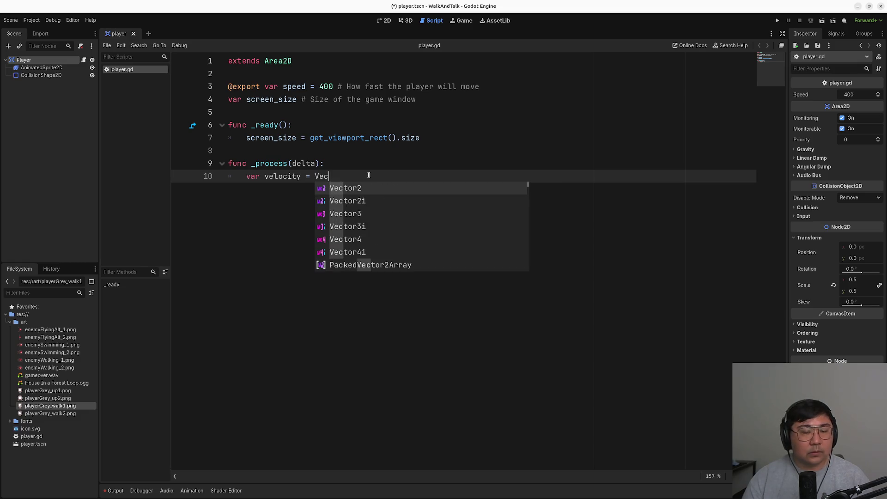
pyautogui.write('ZERO # THep')
pyautogui.press('BackSpace')
pyautogui.press('BackSpace')
pyautogui.press('BackSpace')
pyautogui.write("he player's moevment")
pyautogui.press('BackSpace')
pyautogui.press('BackSpace')
pyautogui.press('BackSpace')
pyautogui.write('vement vector')
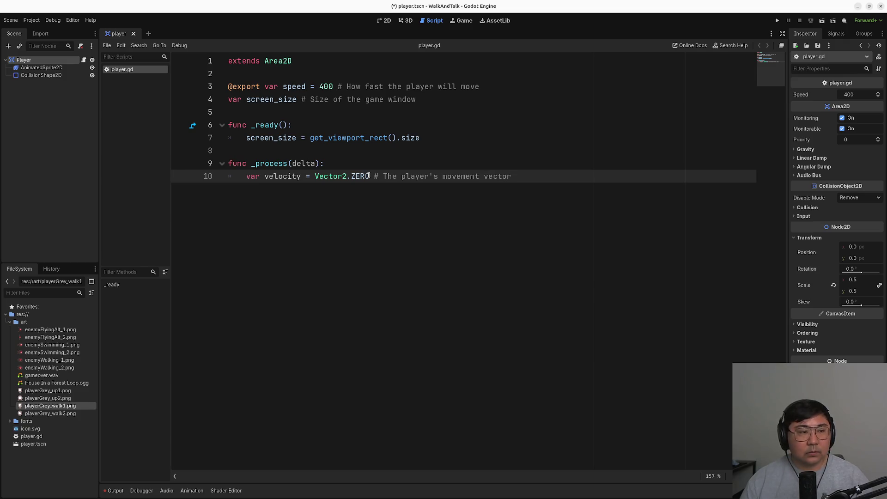
pyautogui.press('Return')
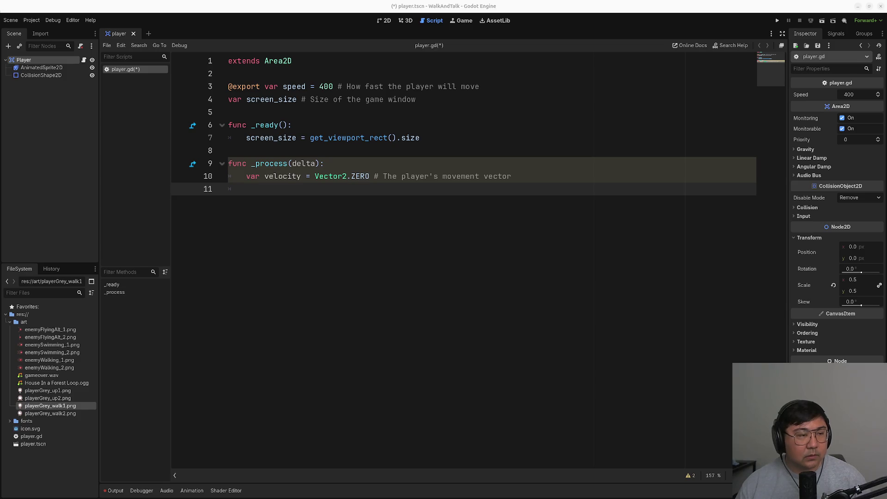
pyautogui.write('if Input.is_action_pressed("move_right"): \t\tvelocity.x += 1 \tif Input.is_action_pressed("move_left"): \t\tvelocity.x -= 1 \tif Input.is_action_pressed("move_down"): \t\tvelocity.y += 1 \tif Input.is_action_pressed("move_up"): \t\tvelocity.y -= 1  \tif velocity.length() > 0: \t\tvelocity = velocity.normalized() * speed \t\t$AnimatedSprite2D.play() \telse: \t\t$AnimatedSprite2D.stop()')
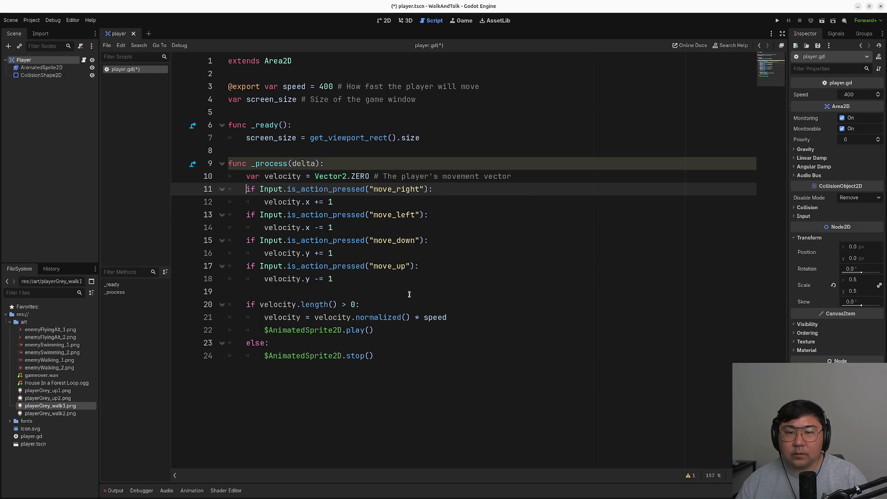
# Insert a blank line above the pasted input-check block in _process.
pyautogui.press('Return')
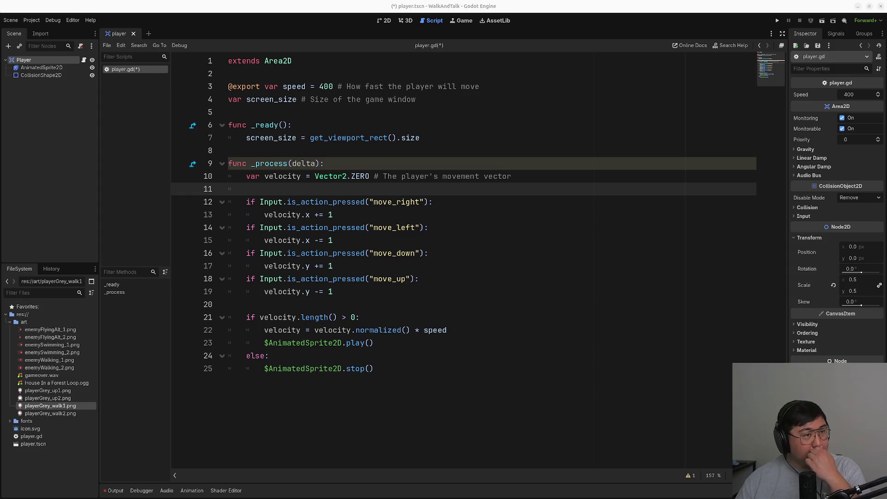
# Search 'mixtape game' in Chrome and open the Mixtape Steam store result.
pyautogui.write('mixtape game')
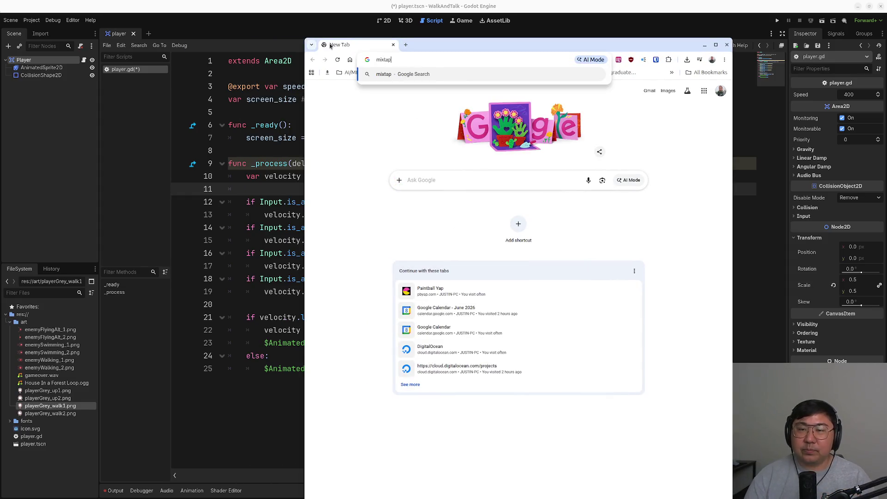
pyautogui.press('Return')
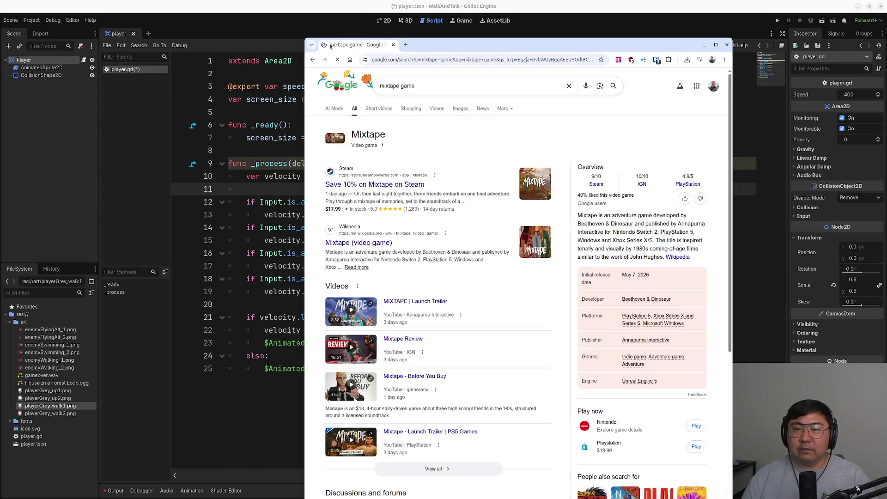
pyautogui.doubleClick(444, 45)
pyautogui.click(132, 147)
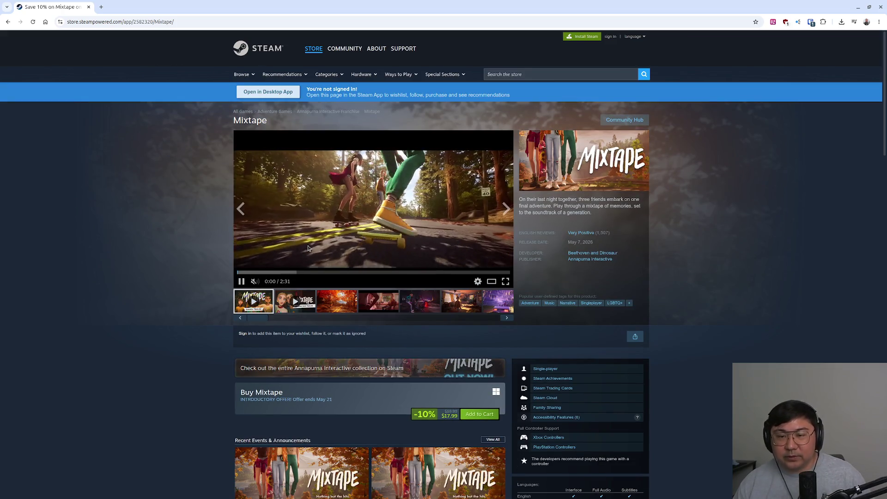
# Unmute the Mixtape trailer and switch it to full screen.
pyautogui.click(254, 281)
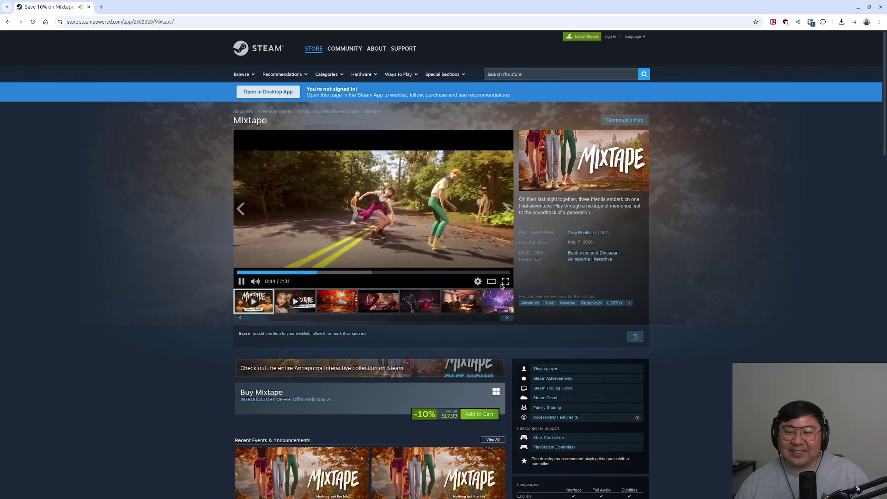
pyautogui.click(505, 282)
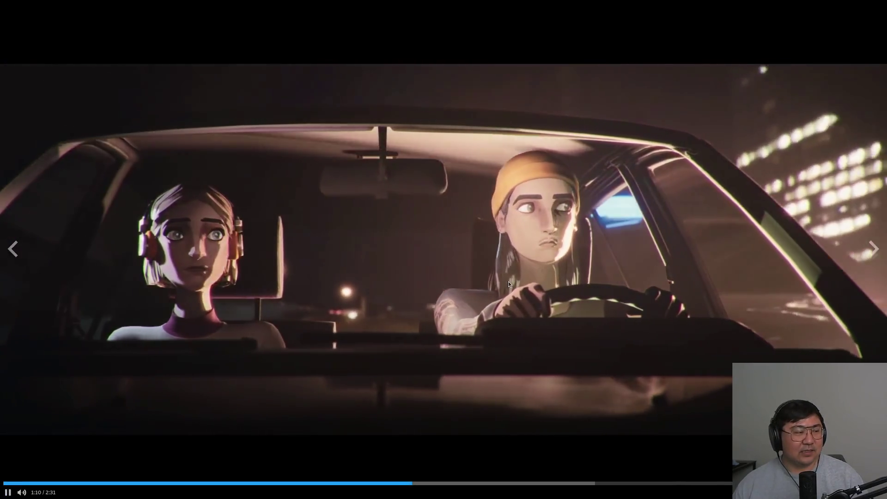
# Exit full screen, replay the trailer full screen, then return it to the store page.
pyautogui.press('Escape')
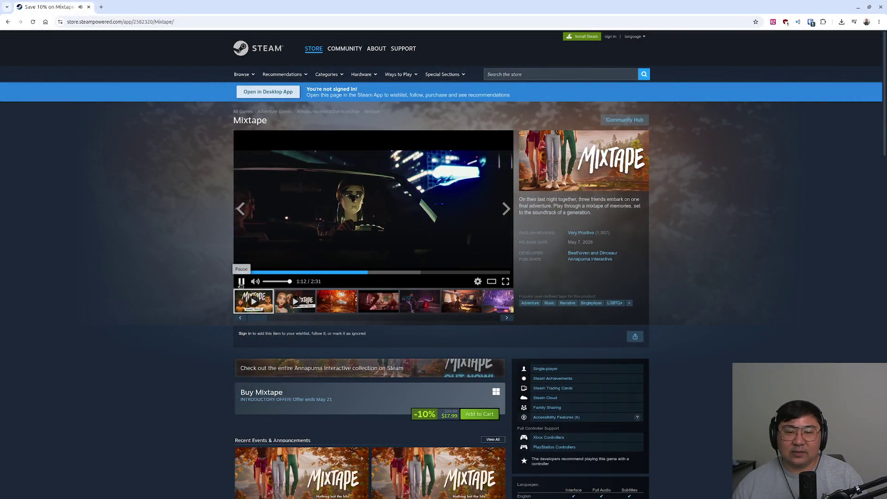
pyautogui.click(508, 282)
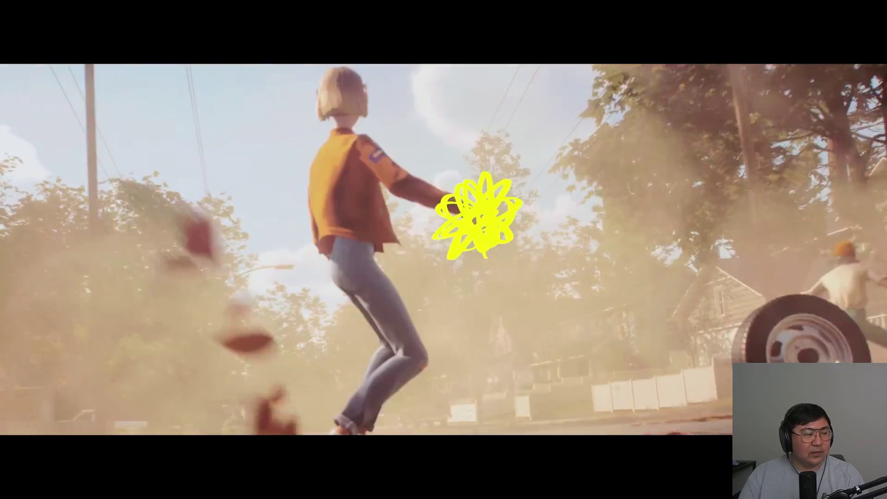
pyautogui.press('Escape')
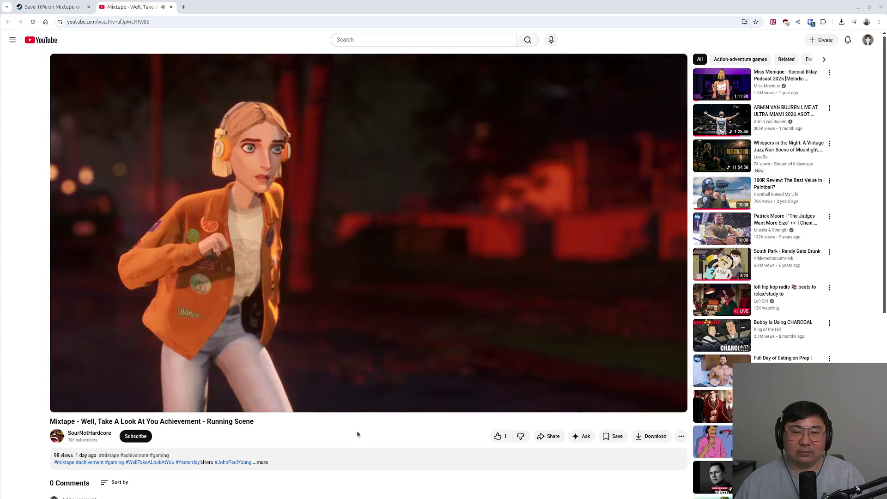
# Skim the Mixtape running-scene video ahead and pause it at 1:42.
pyautogui.scroll(-4, 357, 433)
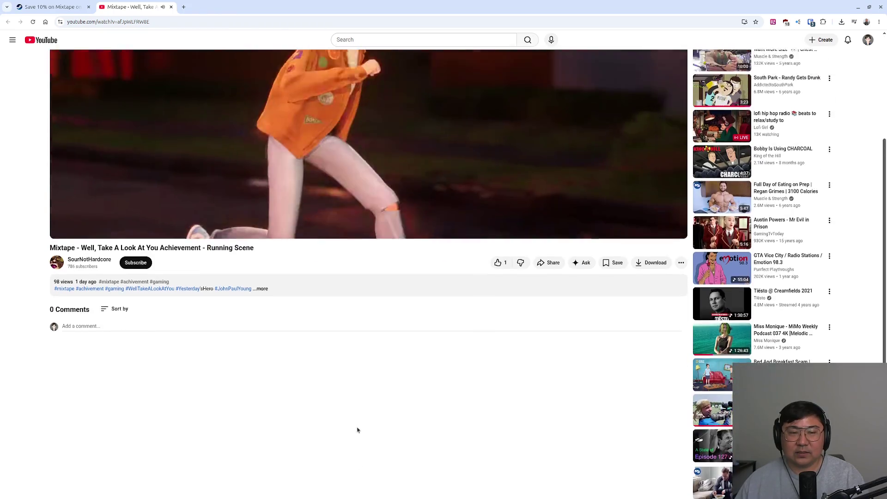
pyautogui.scroll(4, 357, 431)
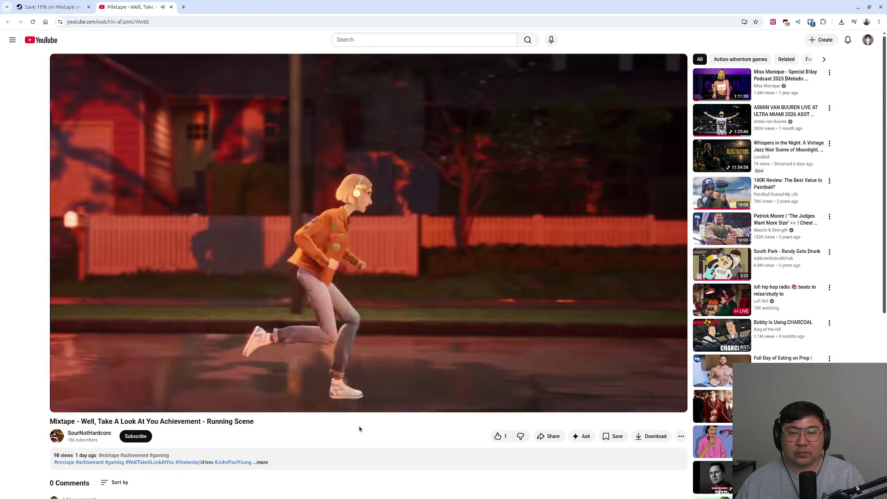
pyautogui.click(195, 391)
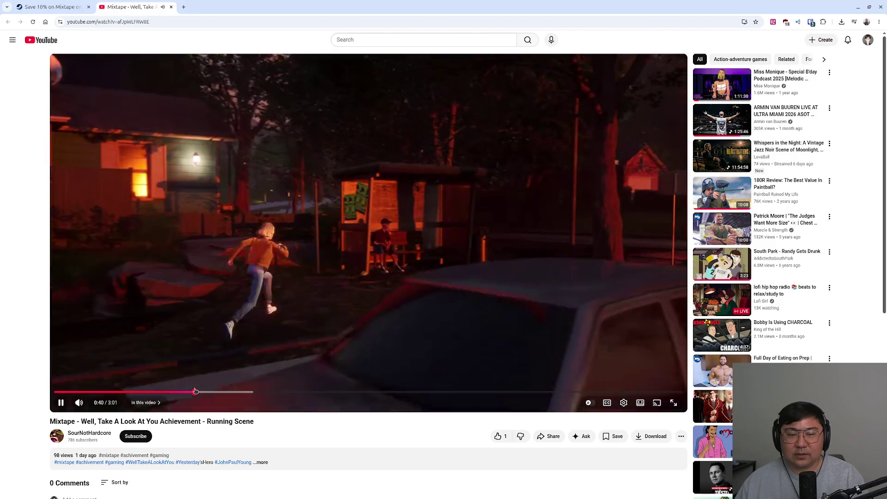
pyautogui.moveTo(241, 391); pyautogui.dragTo(296, 392)
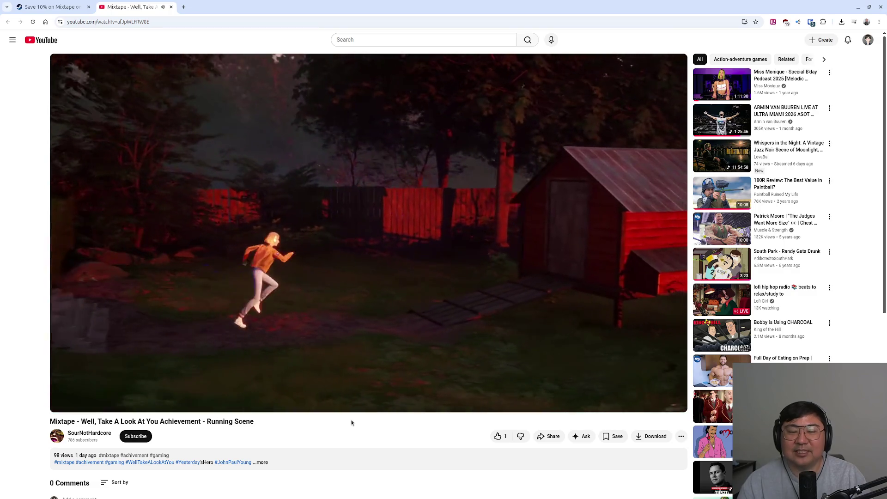
pyautogui.click(381, 269)
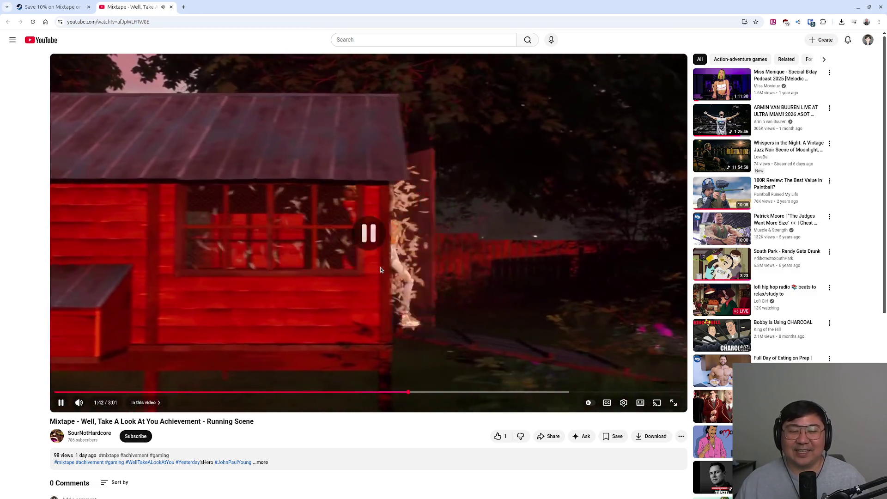
# Search Google for 'mixtape ai' in a new tab.
pyautogui.hotkey('ctrl', 't')
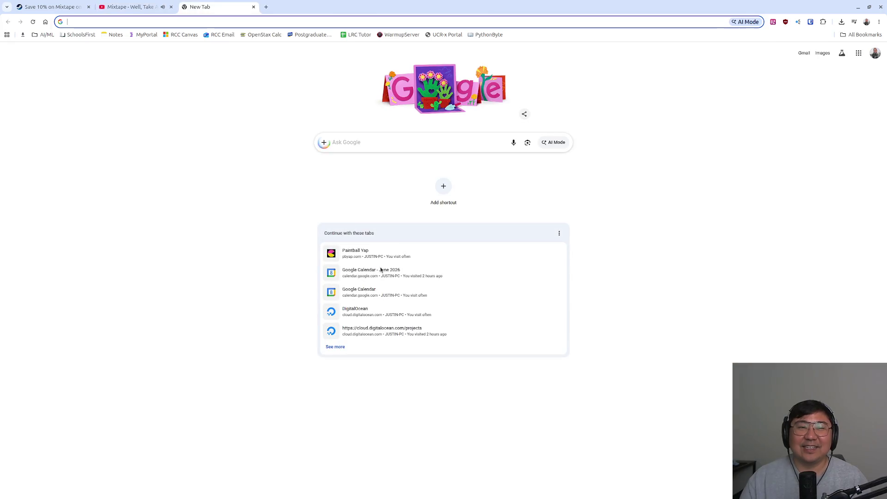
pyautogui.write('mixtape ap')
pyautogui.press('BackSpace')
pyautogui.write('i')
pyautogui.press('Return')
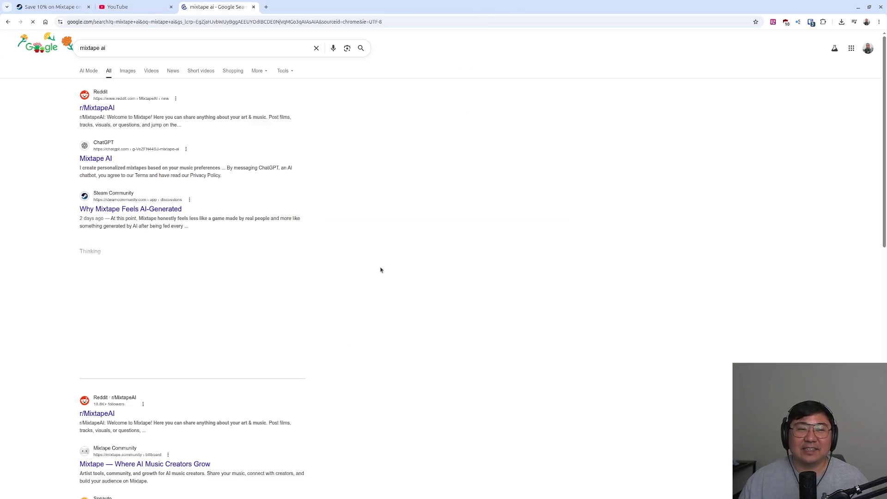
# Refine the search to 'mixtape ai game' and expand the AI Overview.
pyautogui.click(124, 54)
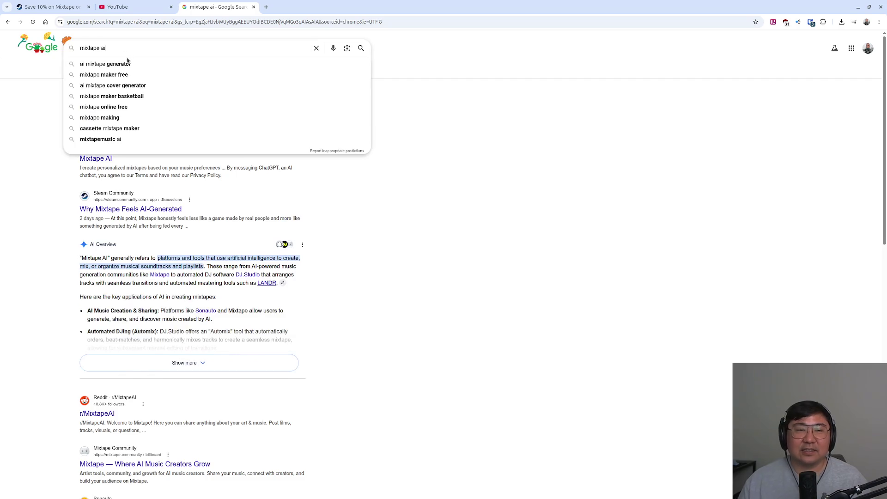
pyautogui.write('game')
pyautogui.press('Return')
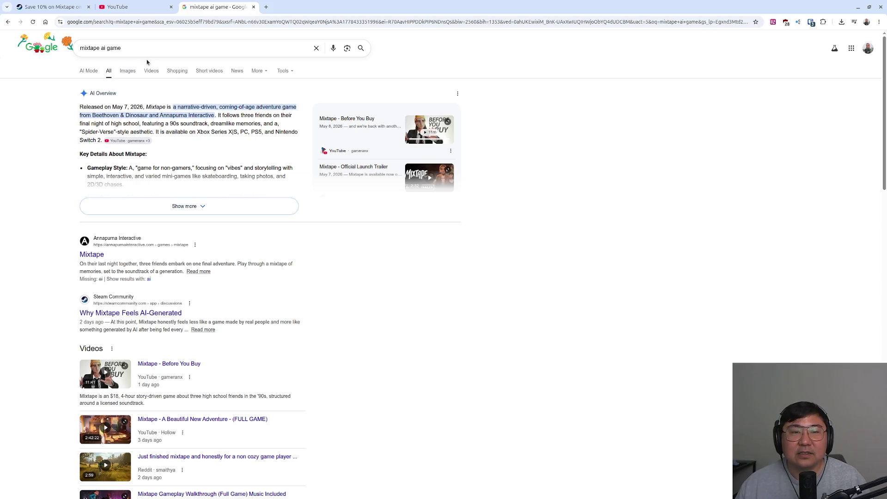
pyautogui.click(181, 207)
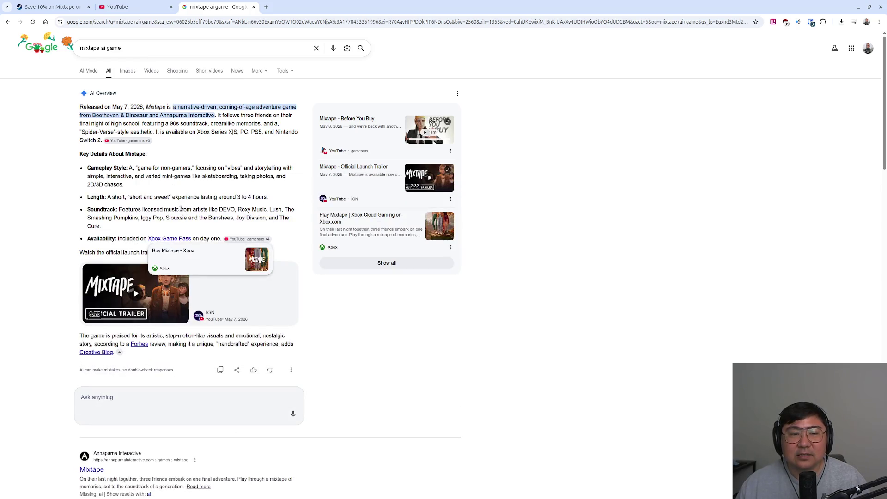
# Search 'does mixtape the game use ai', read the full AI Overview, then close the tab.
pyautogui.click(161, 47)
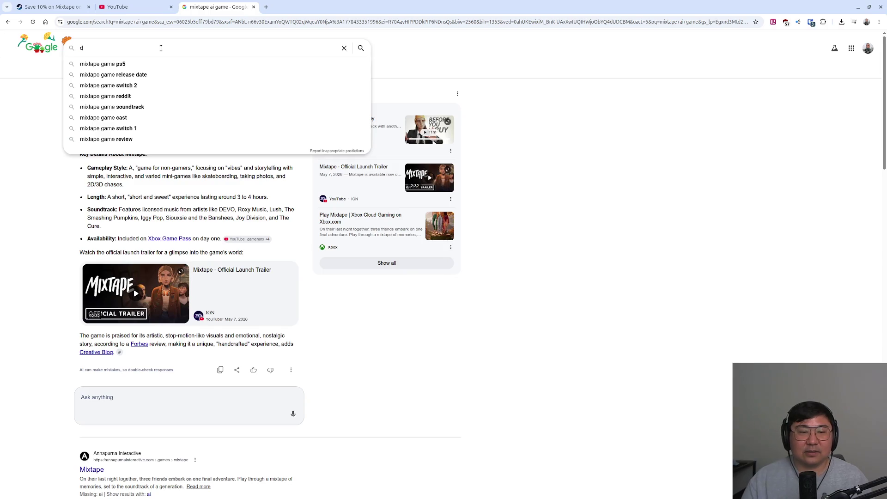
pyautogui.write('oes mixtape t')
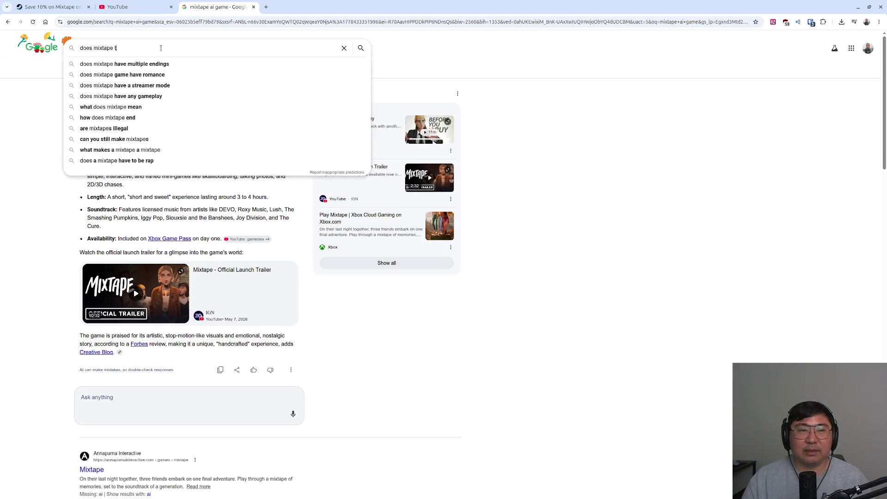
pyautogui.write('he game use ai')
pyautogui.press('Return')
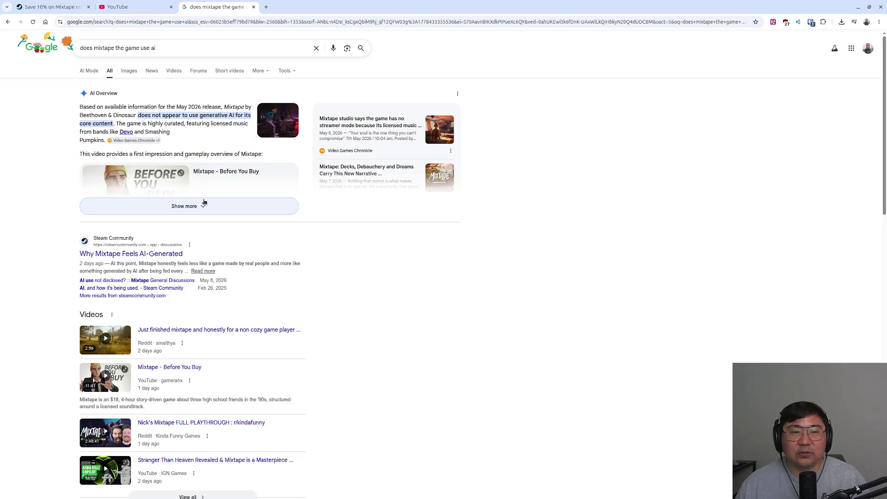
pyautogui.click(204, 205)
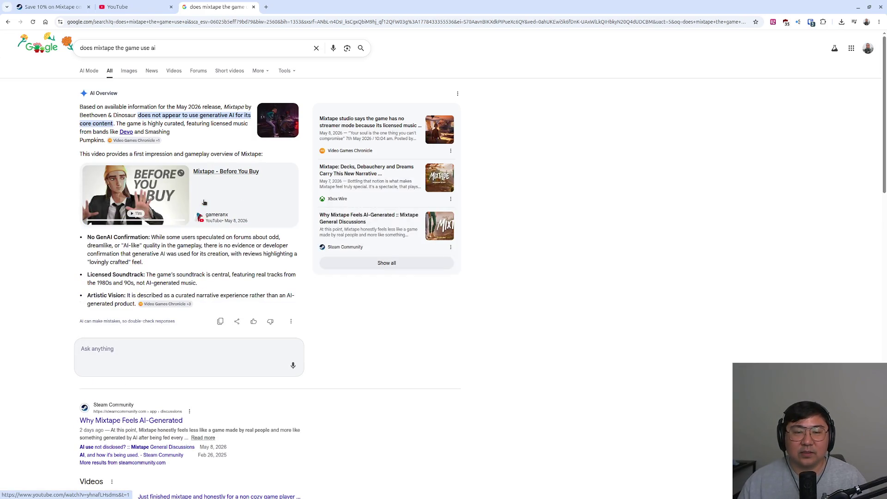
pyautogui.hotkey('ctrl', 'w')
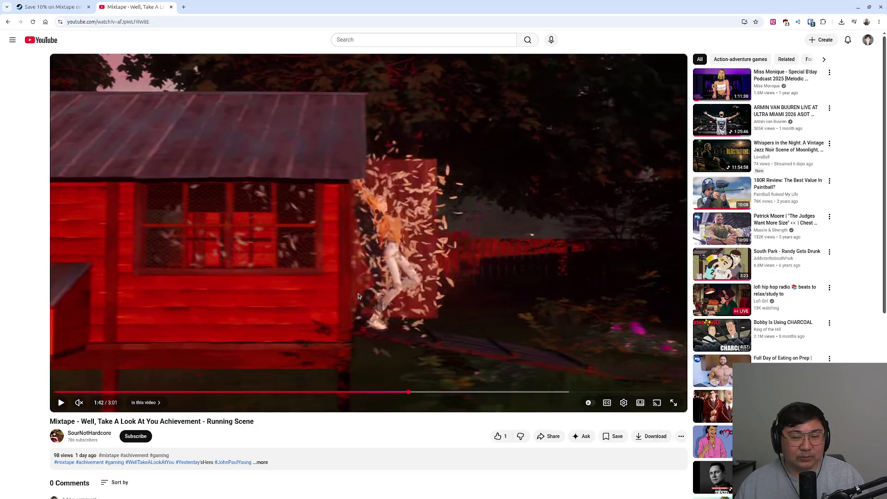
# Resume the running-scene video, skip to near its end, then switch back to the Mixtape store tab.
pyautogui.click(358, 296)
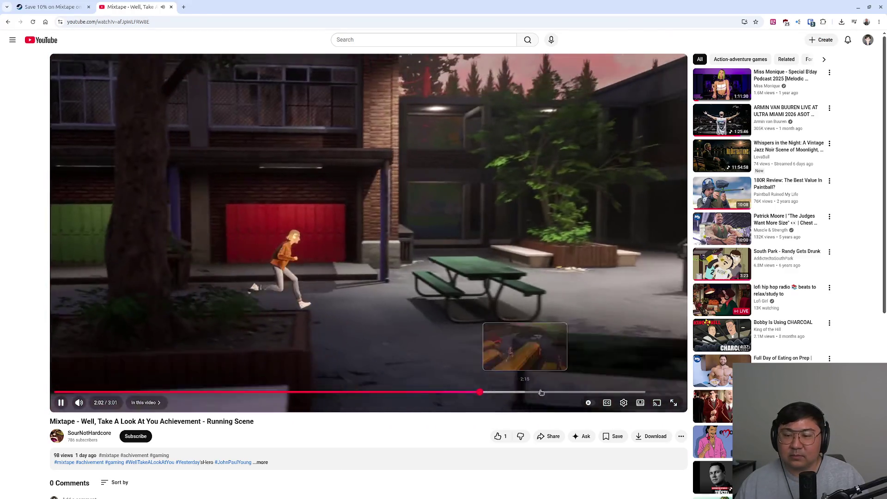
pyautogui.click(557, 392)
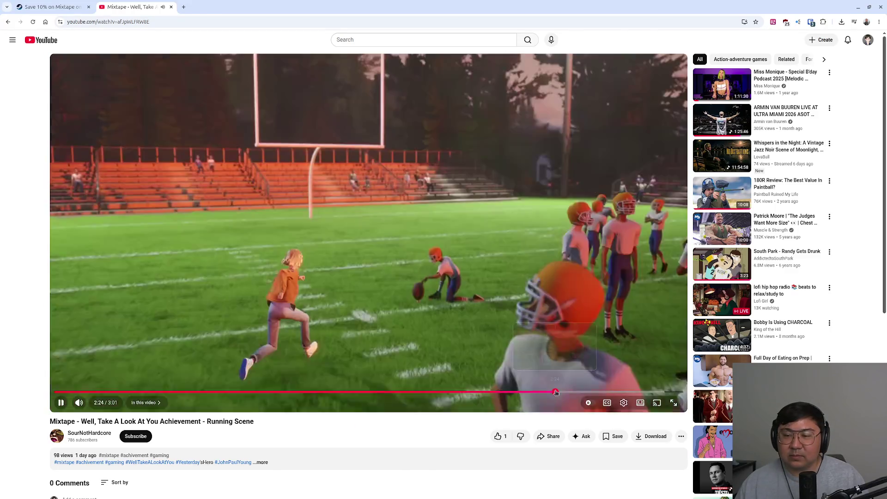
pyautogui.click(616, 391)
pyautogui.click(647, 392)
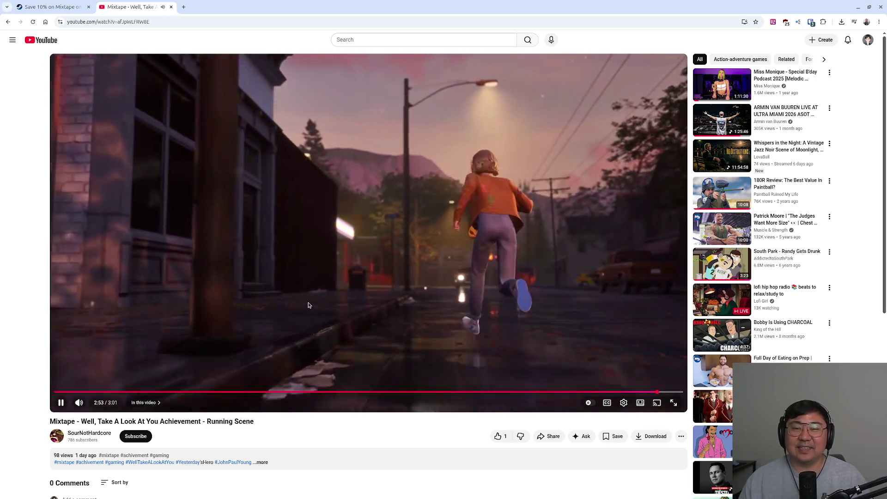
pyautogui.hotkey('ctrl', 'shift', 'Tab')
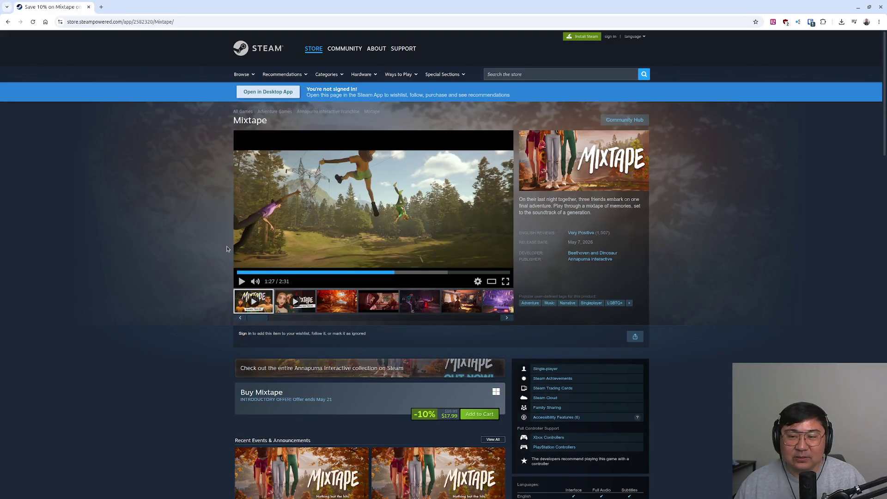
# Scroll through the Mixtape store page, then dock the 'Why Mixtape Feels AI-Generated' discussion window as a second tab.
pyautogui.scroll(-3, 226, 249)
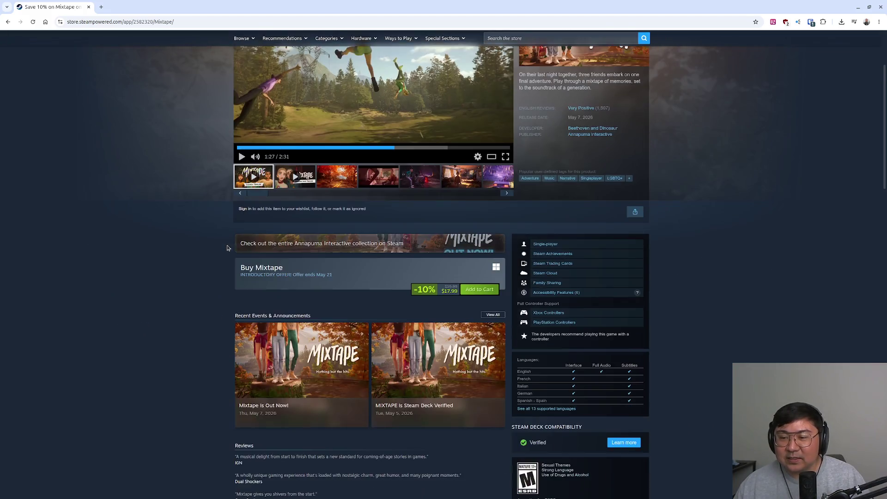
pyautogui.scroll(-1, 227, 248)
pyautogui.scroll(-3, 227, 248)
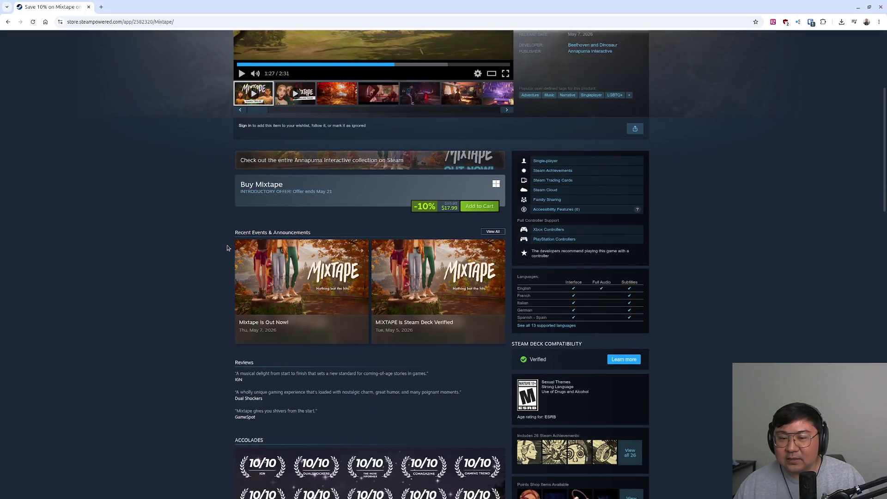
pyautogui.scroll(-3, 227, 248)
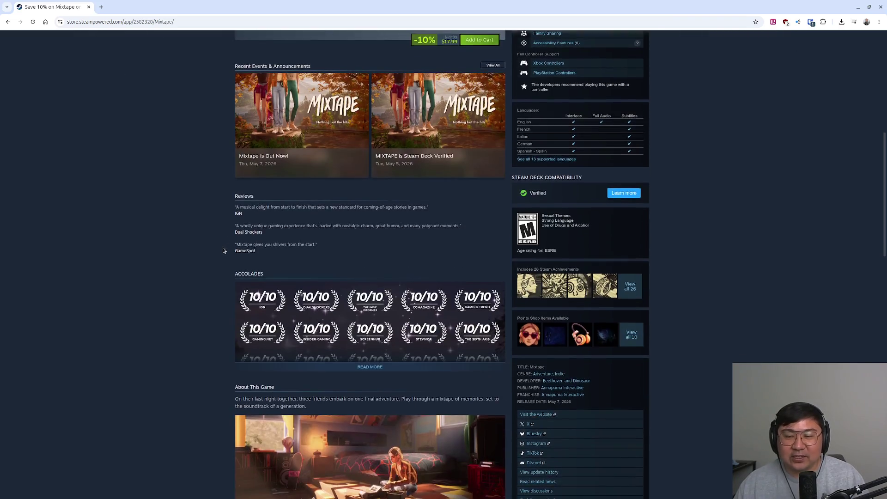
pyautogui.scroll(-3, 198, 259)
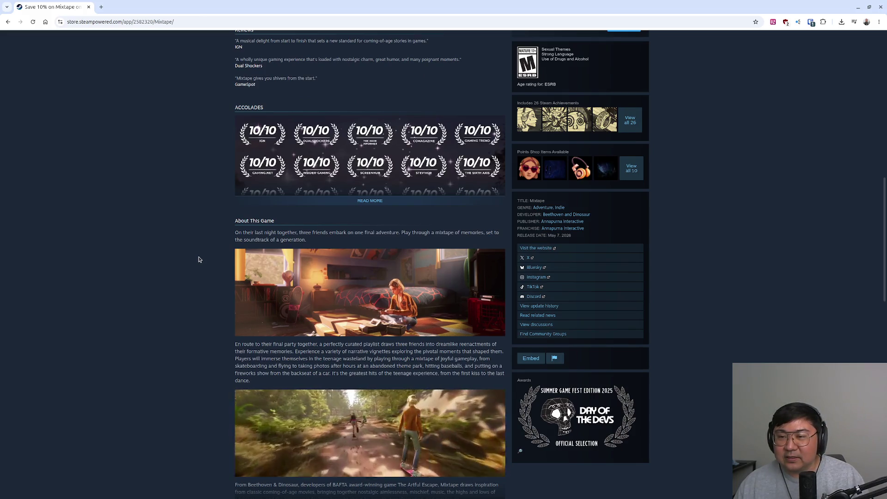
pyautogui.scroll(-9, 258, 238)
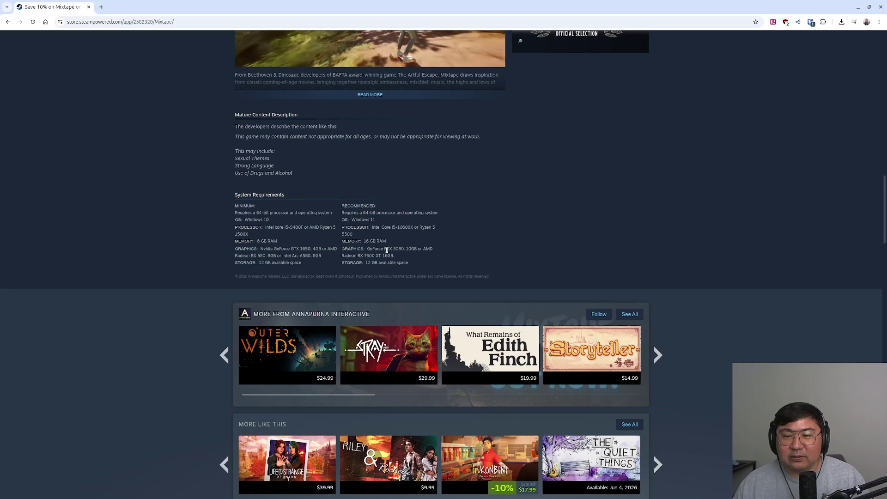
pyautogui.scroll(3, 196, 236)
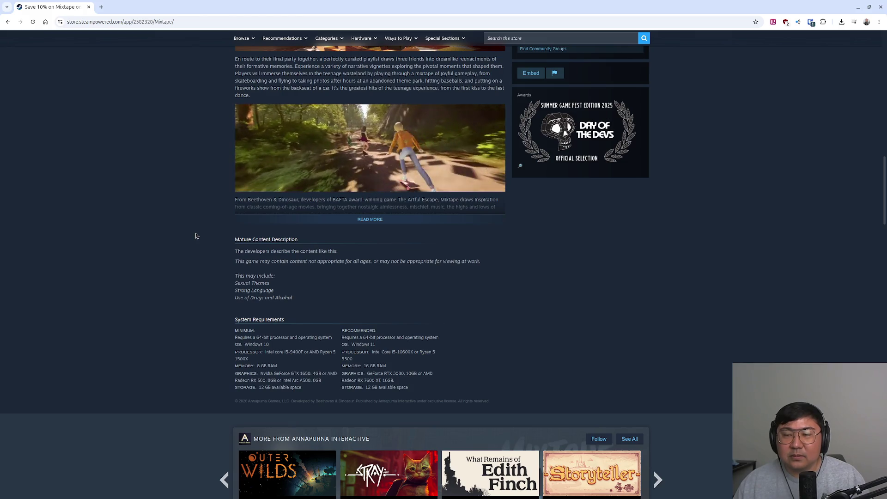
pyautogui.scroll(1, 196, 235)
pyautogui.scroll(2, 195, 235)
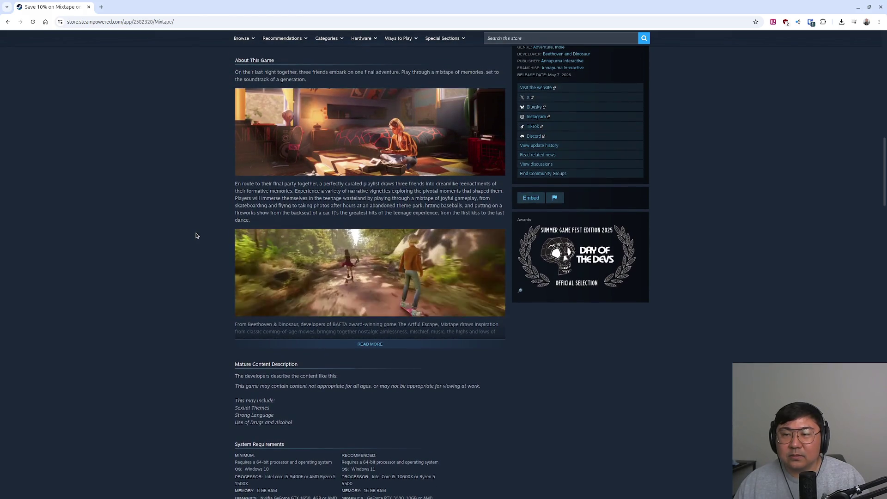
pyautogui.scroll(7, 196, 236)
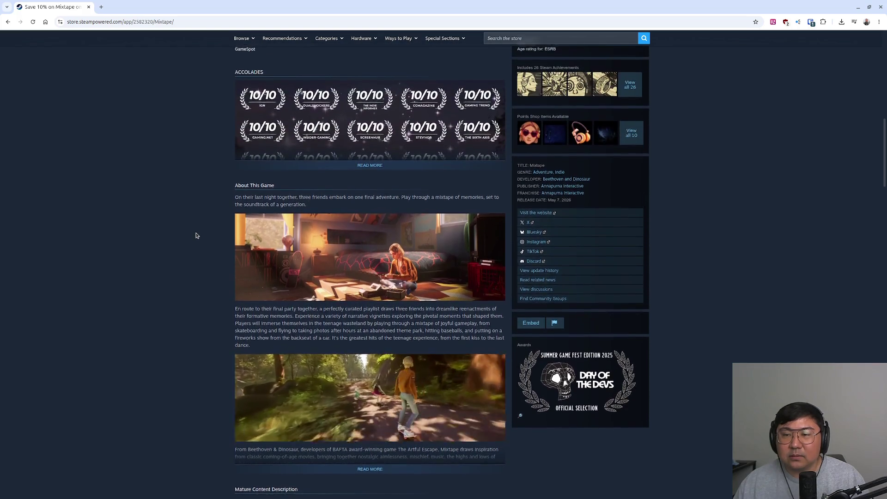
pyautogui.scroll(7, 195, 235)
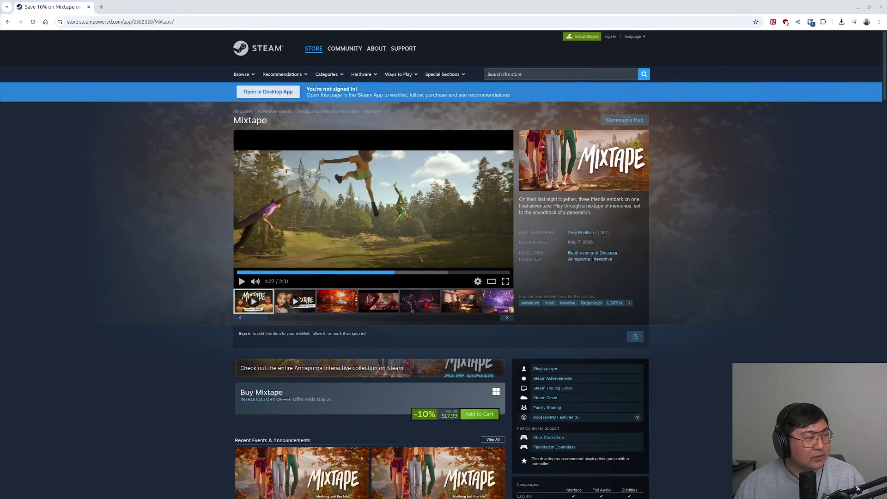
pyautogui.moveTo(2, 69)
pyautogui.mouseDown()
pyautogui.moveTo(99, 65)
pyautogui.moveTo(134, 6)
pyautogui.mouseUp()
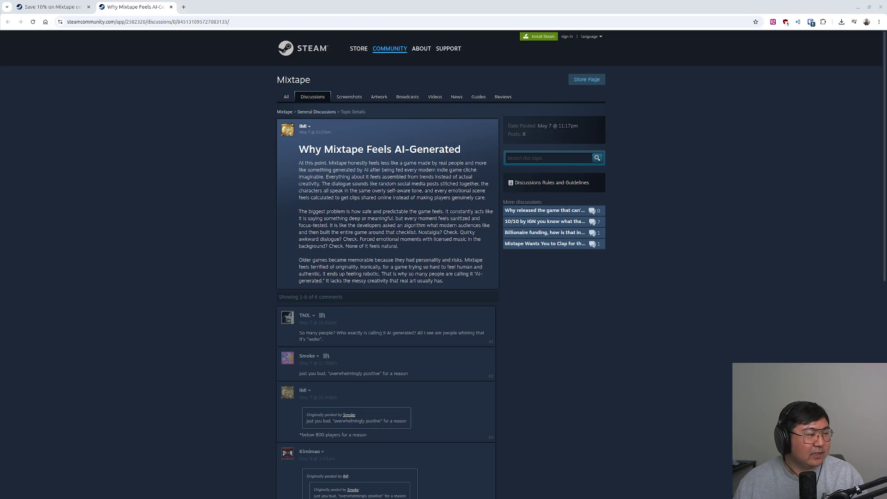
# Close the duplicate discussion tab, read the thread's comments, and return to the 'Save 10% on Mixtape' tab.
pyautogui.moveTo(134, 7)
pyautogui.mouseDown()
pyautogui.moveTo(310, 29)
pyautogui.moveTo(217, 6)
pyautogui.mouseUp()
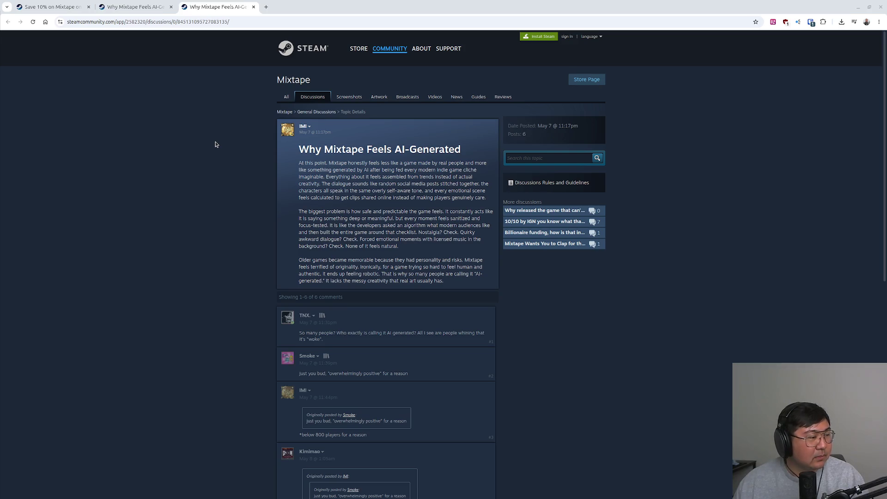
pyautogui.hotkey('ctrl', 'w')
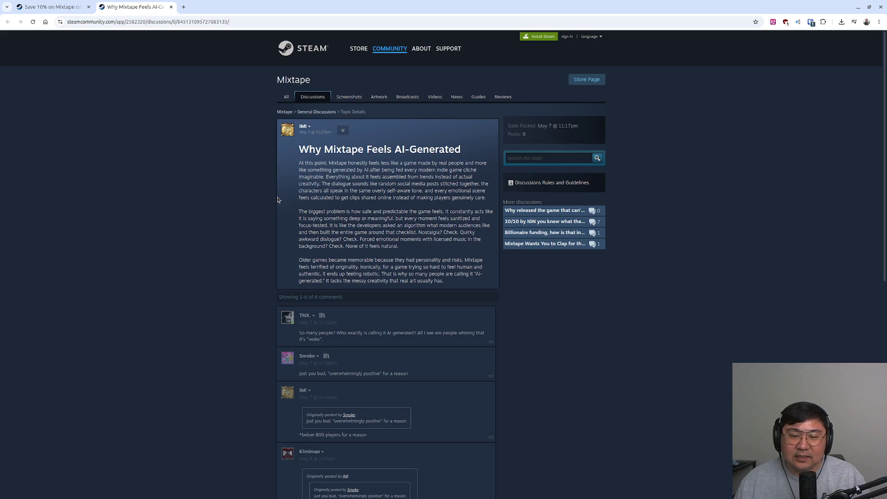
pyautogui.scroll(-3, 276, 201)
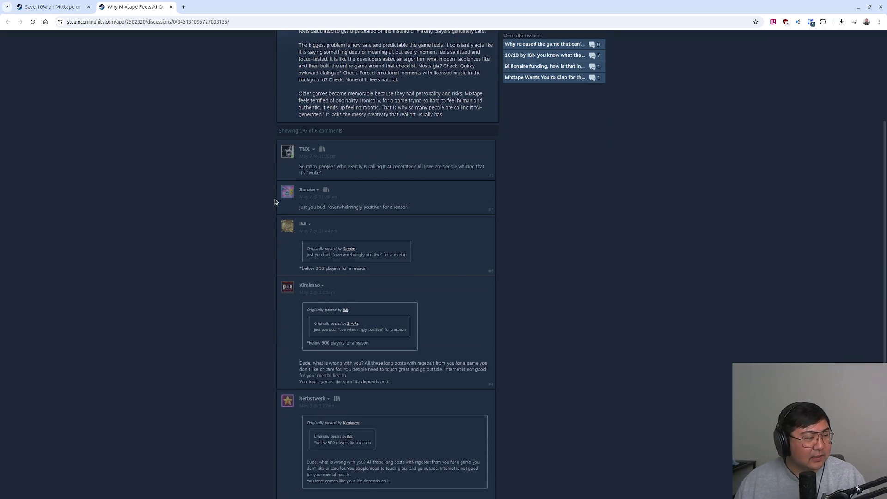
pyautogui.scroll(3, 276, 202)
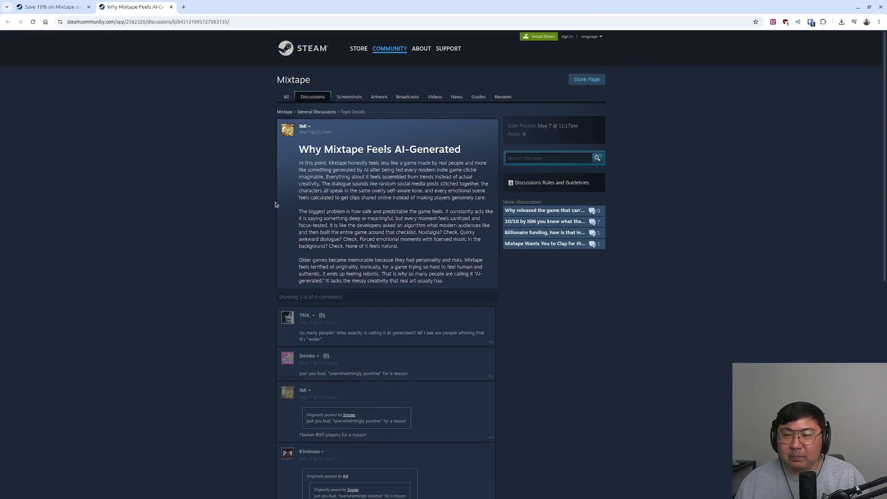
pyautogui.scroll(-3, 276, 204)
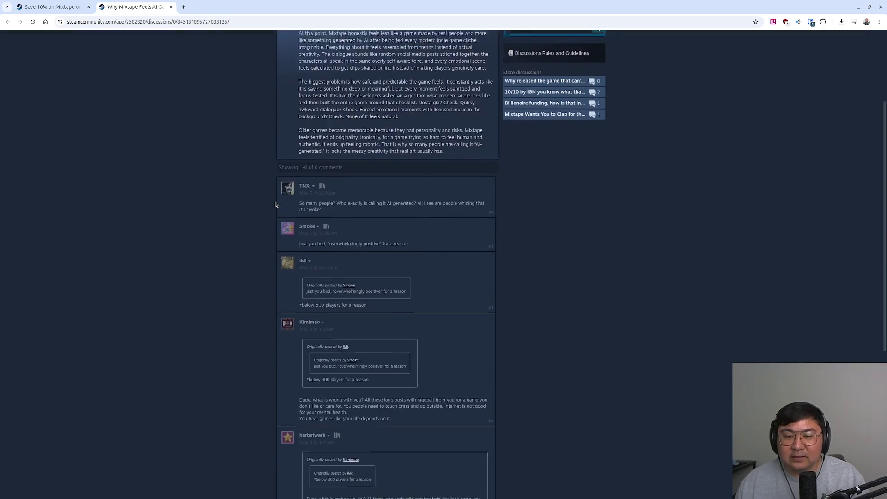
pyautogui.scroll(-3, 275, 204)
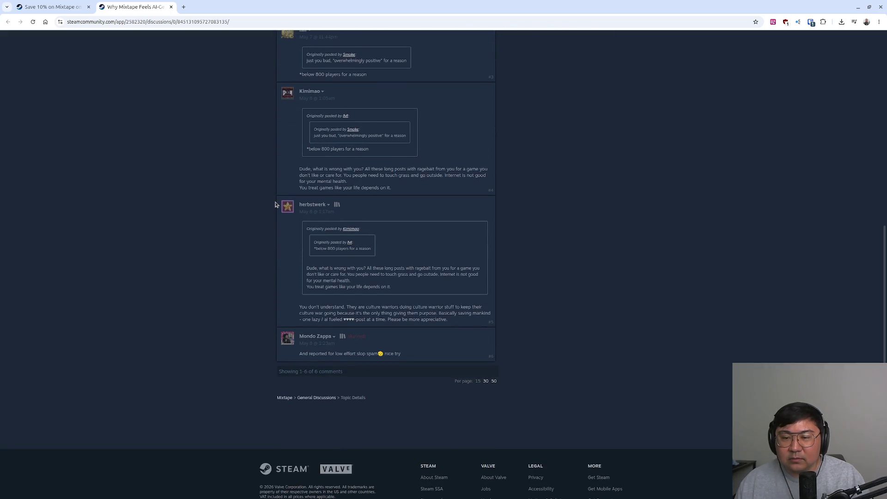
pyautogui.scroll(4, 275, 205)
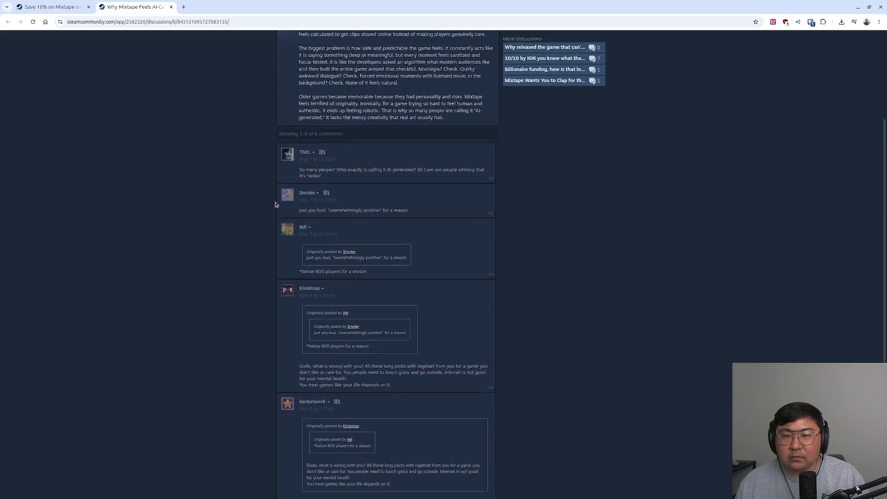
pyautogui.scroll(2, 276, 205)
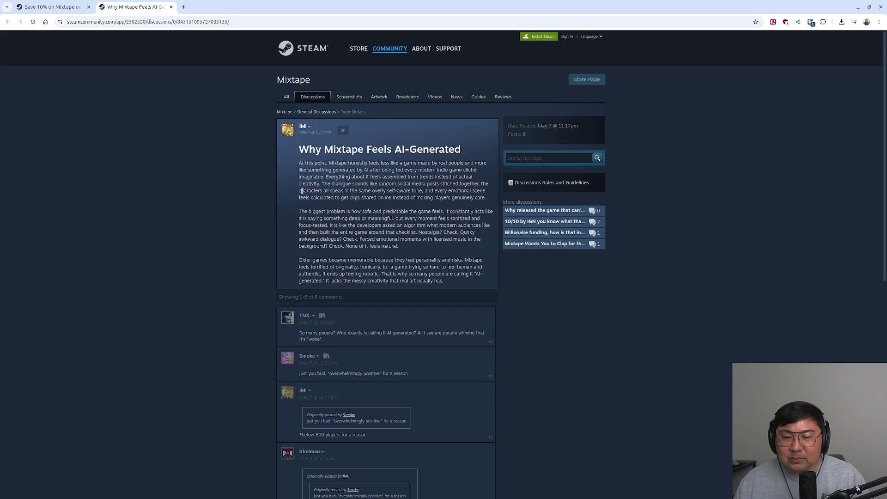
pyautogui.scroll(-1, 302, 191)
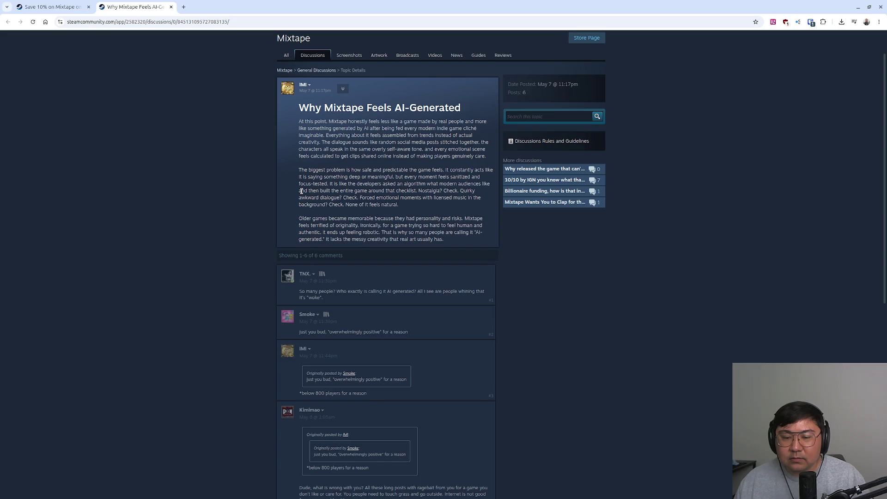
pyautogui.scroll(-2, 302, 191)
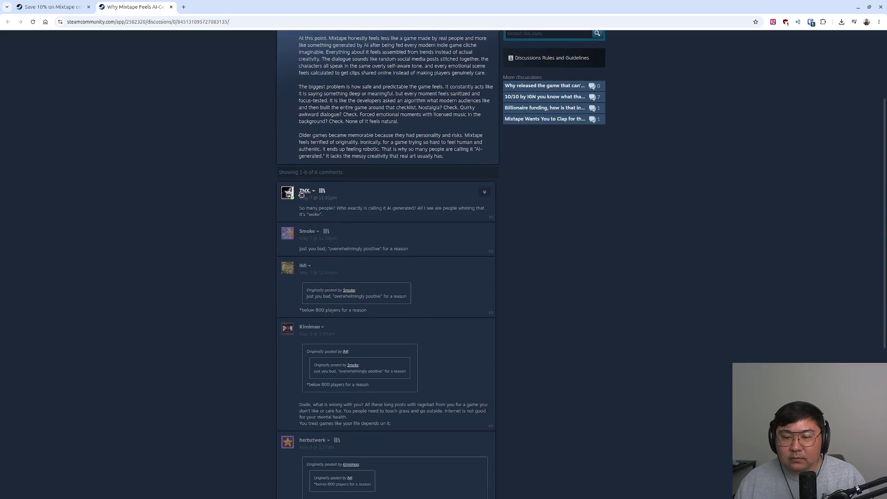
pyautogui.scroll(3, 301, 193)
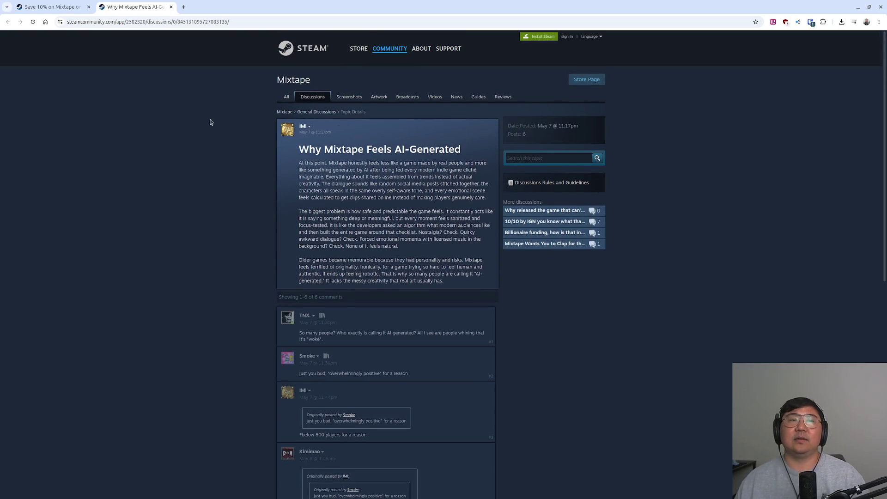
pyautogui.click(68, 9)
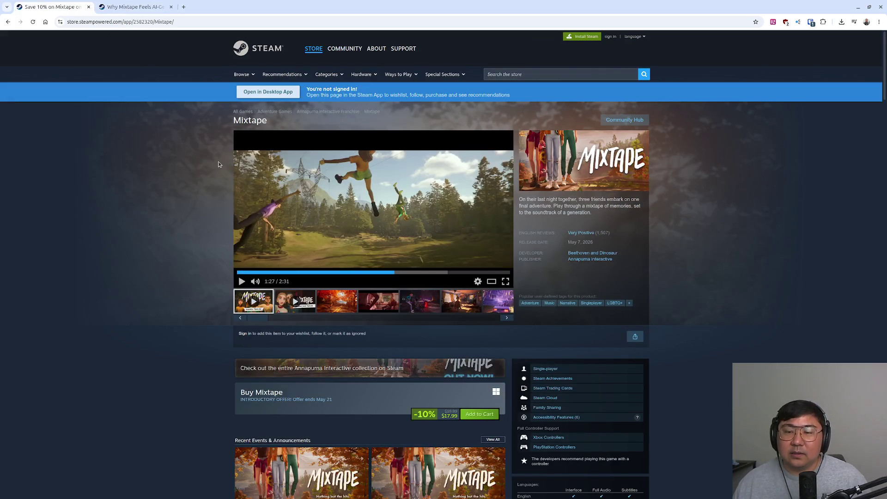
# Scroll the Mixtape store page down to System Requirements and back, then move to the discussion tab.
pyautogui.scroll(-6, 219, 165)
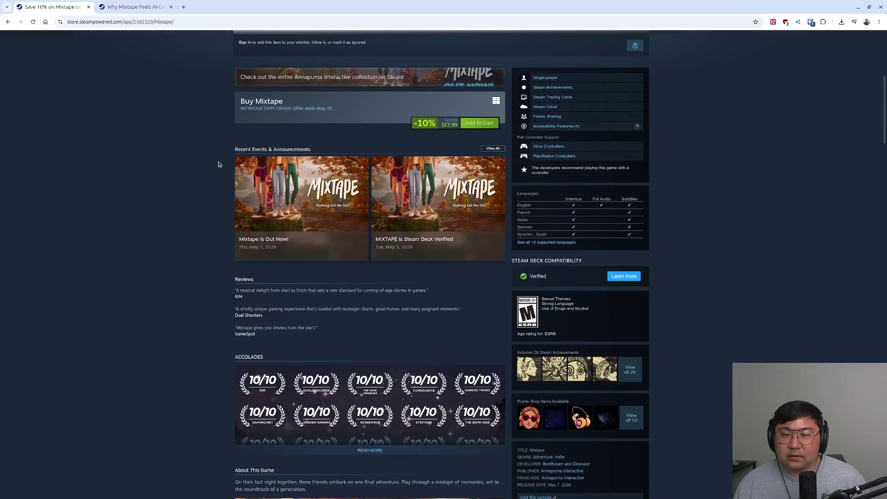
pyautogui.scroll(-7, 219, 165)
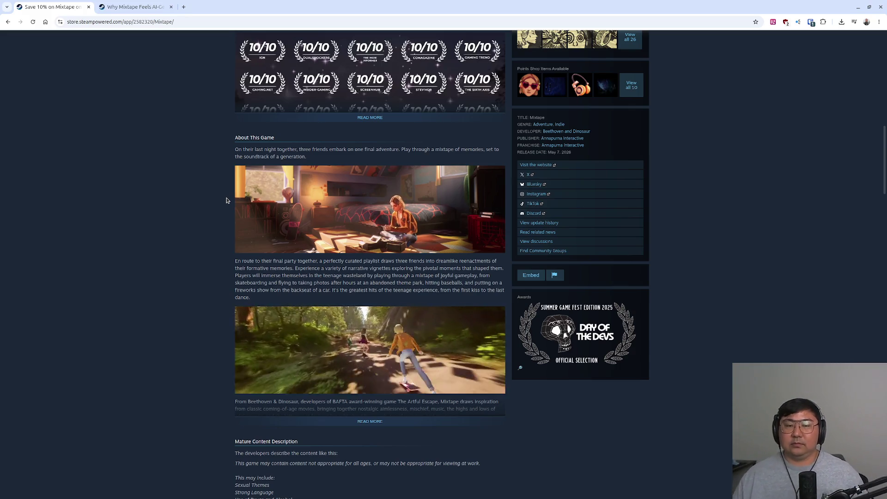
pyautogui.scroll(-6, 227, 200)
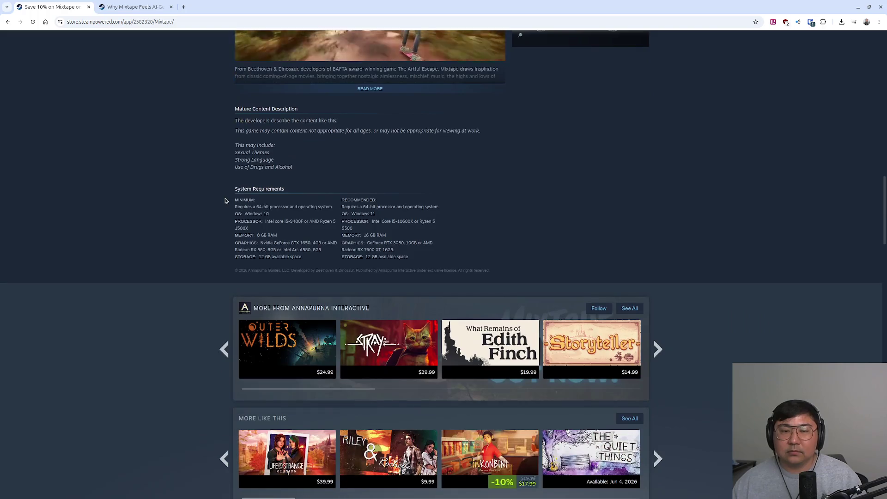
pyautogui.scroll(5, 189, 115)
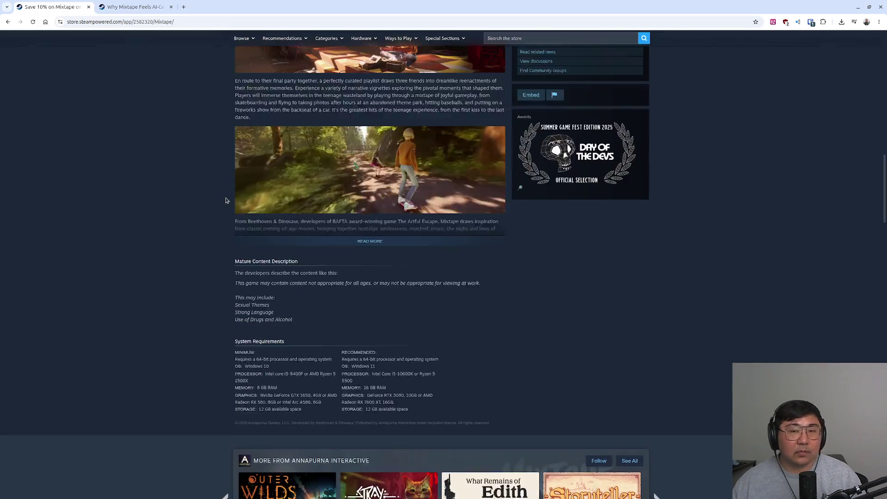
pyautogui.hotkey('ctrl', 'Tab')
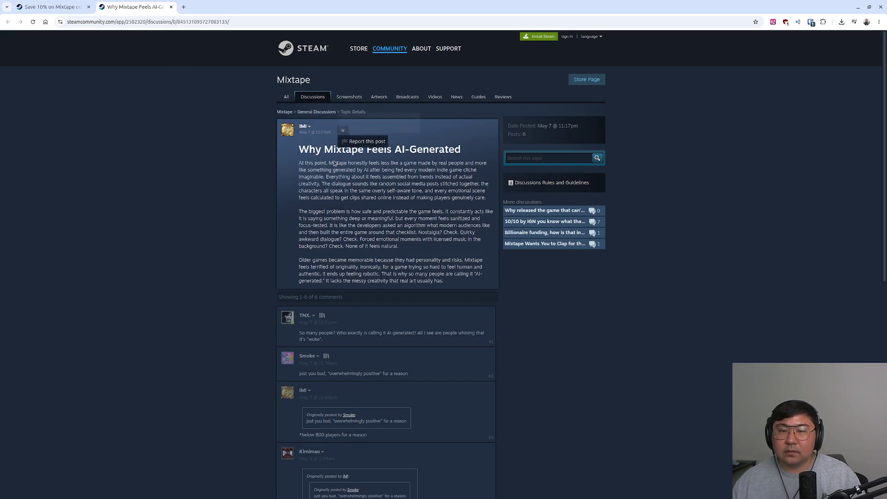
# Reread the discussion's six comments, then go back to the Mixtape store page tab.
pyautogui.scroll(-7, 280, 236)
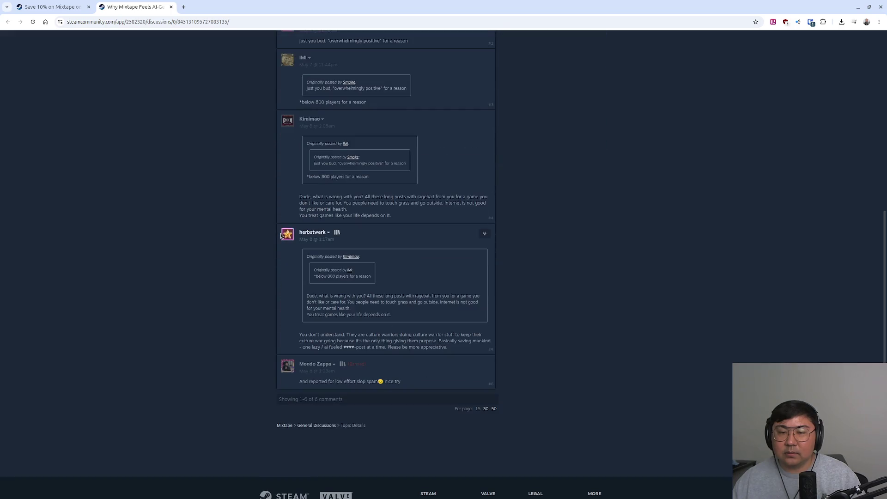
pyautogui.scroll(2, 229, 227)
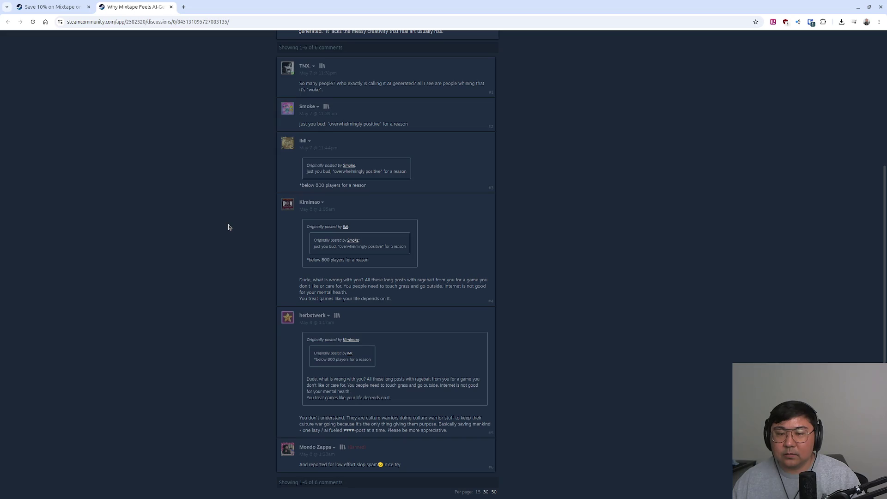
pyautogui.scroll(5, 228, 227)
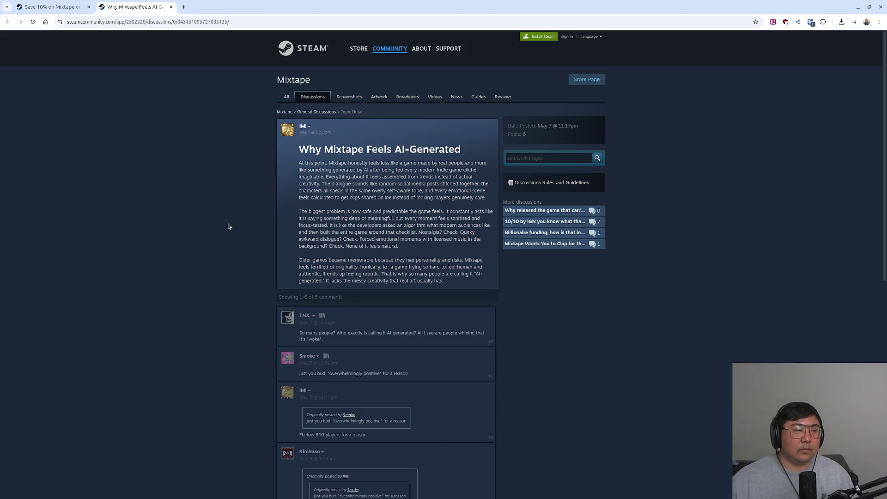
pyautogui.hotkey('ctrl', 'shift', 'Tab')
pyautogui.scroll(5, 230, 227)
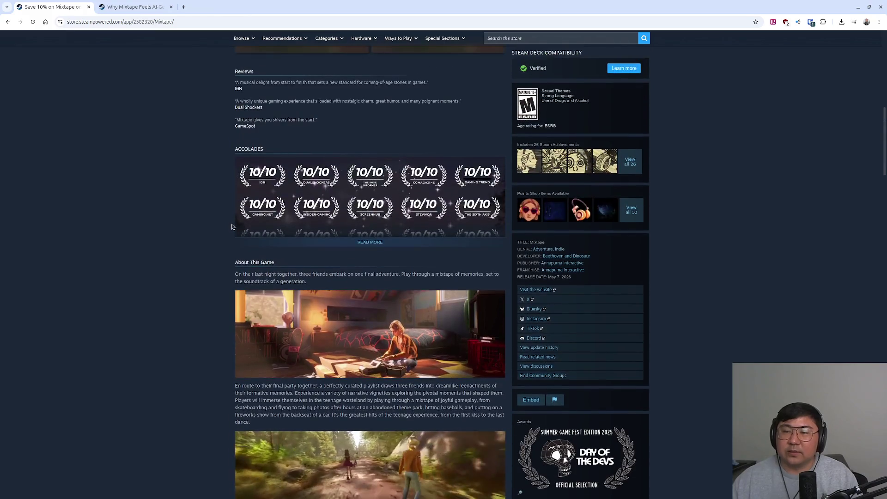
# Expand the accolades and all 13 supported languages, then open developer Beethoven and Dinosaur's game list.
pyautogui.click(375, 326)
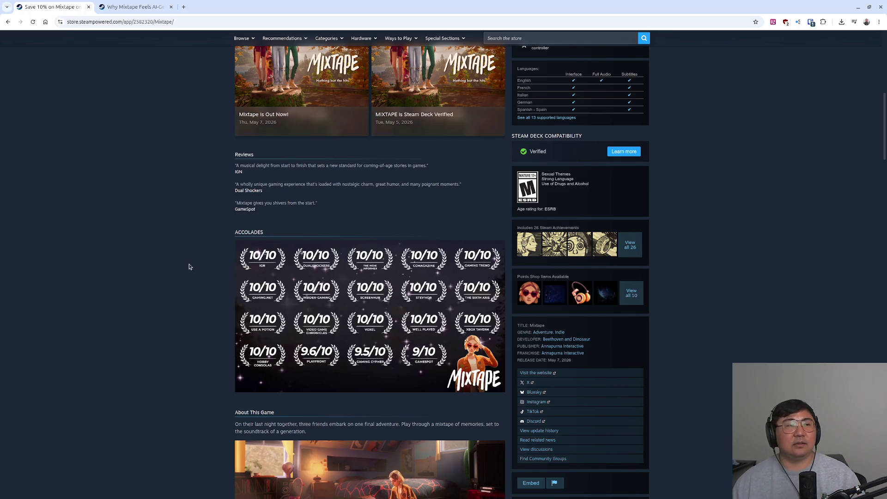
pyautogui.scroll(5, 186, 269)
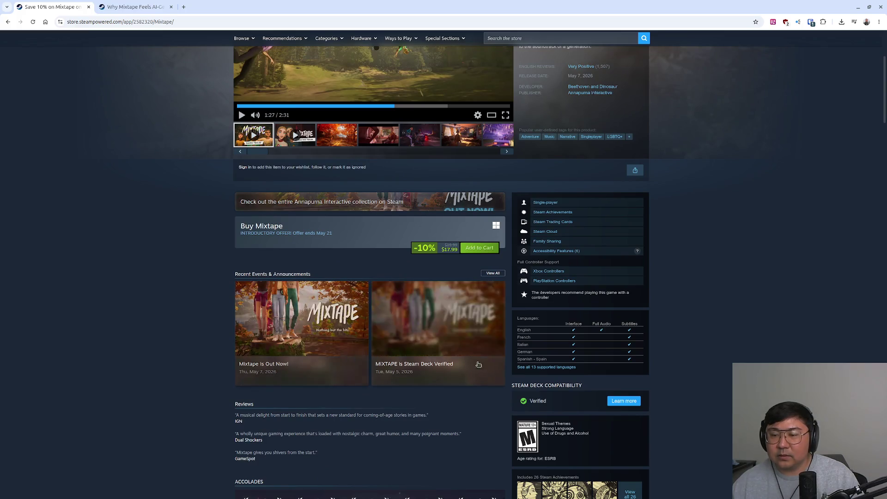
pyautogui.click(551, 368)
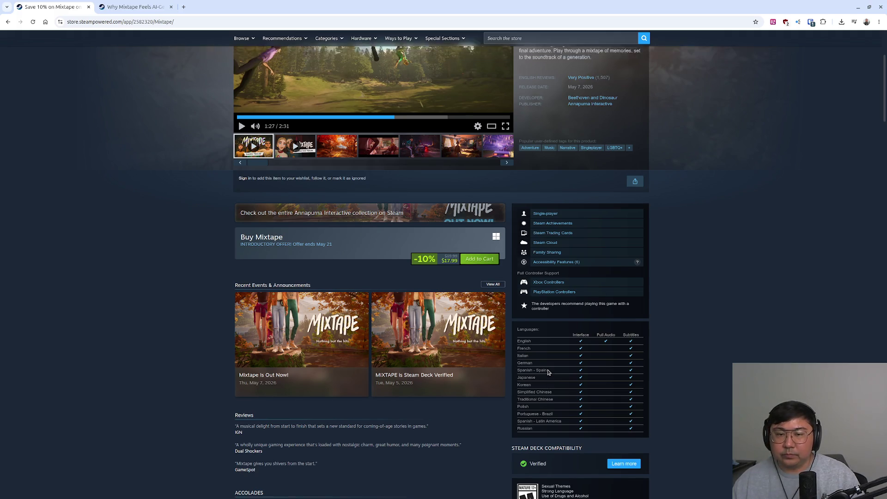
pyautogui.scroll(4, 549, 372)
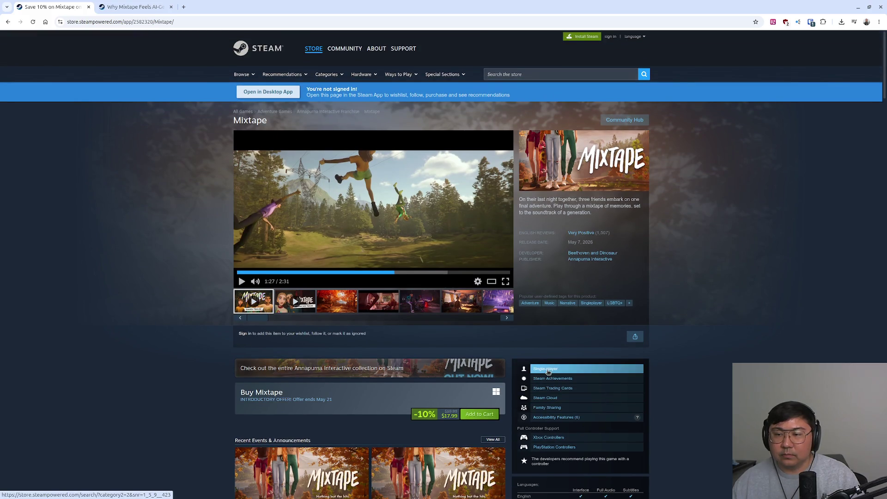
pyautogui.click(583, 255)
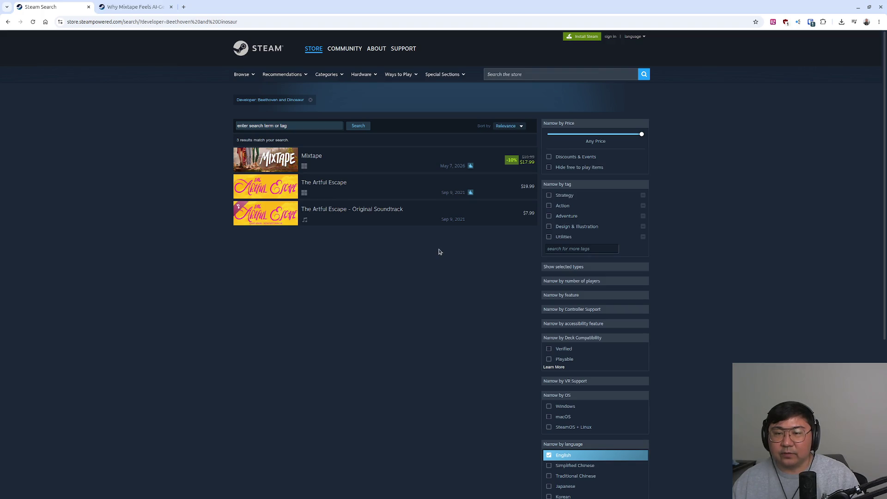
# View The Artful Escape's store page, then return to the Beethoven and Dinosaur developer listing.
pyautogui.click(335, 192)
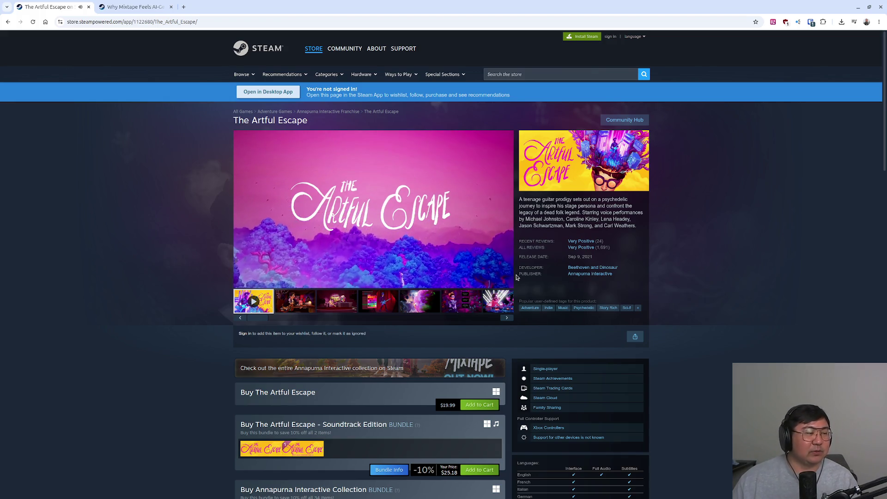
pyautogui.rightClick(527, 264)
pyautogui.press('Escape')
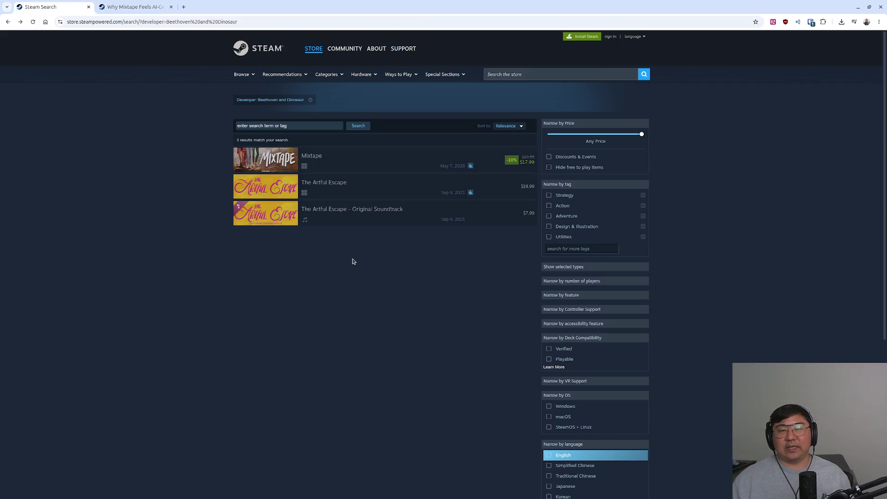
# Go back to the Mixtape page and play the trailer, seeking around to 1:22.
pyautogui.hotkey('alt', 'Left')
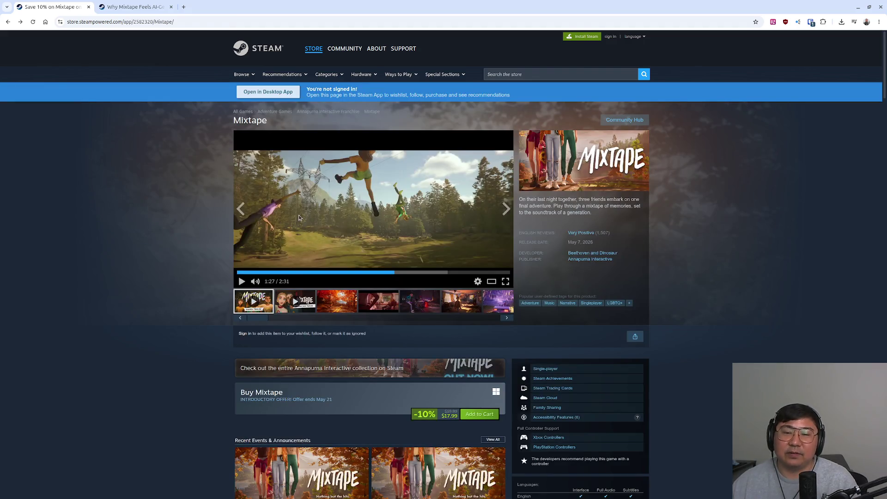
pyautogui.click(239, 282)
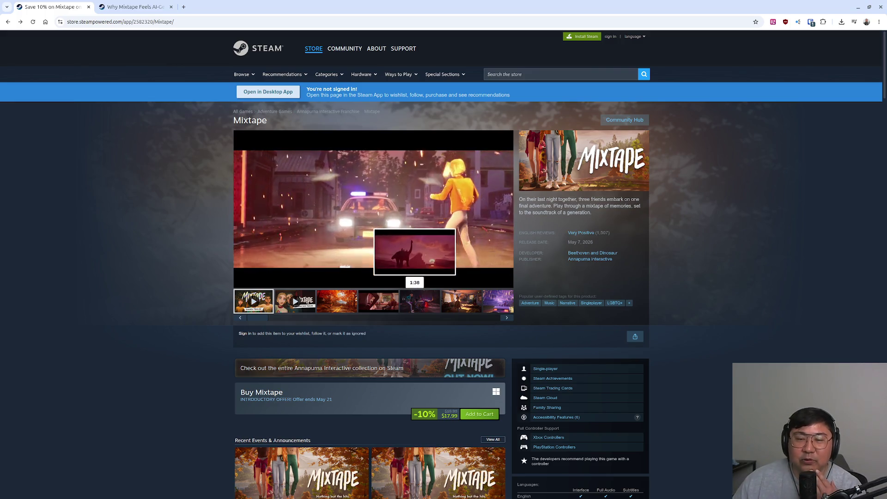
pyautogui.click(430, 272)
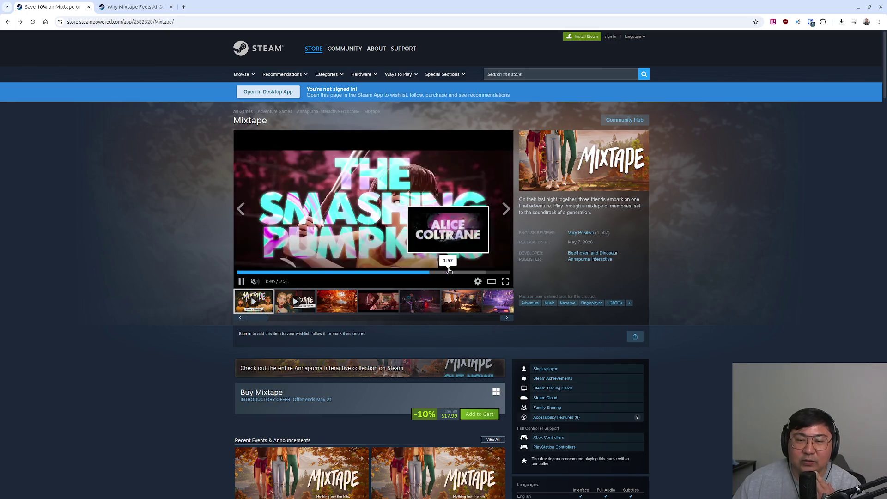
pyautogui.click(451, 272)
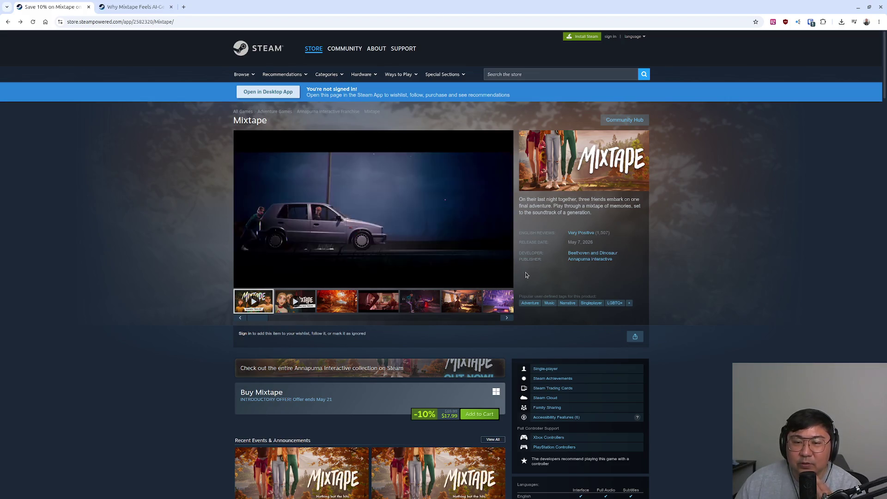
pyautogui.click(385, 272)
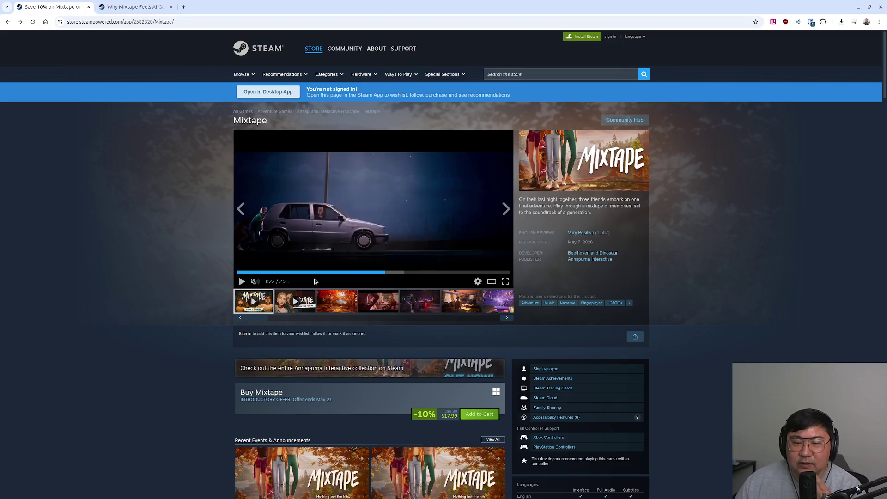
# Unmute the trailer, watch it full screen, then pause it at 2:02.
pyautogui.moveTo(264, 282); pyautogui.dragTo(291, 281)
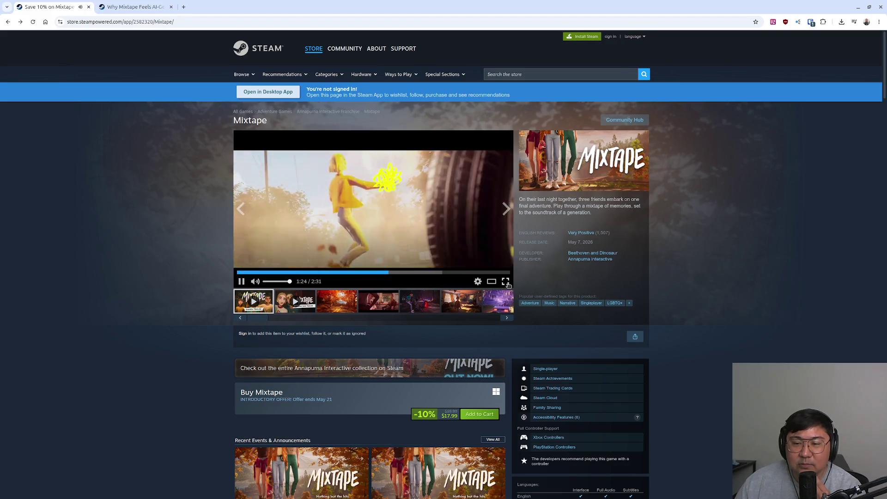
pyautogui.click(506, 282)
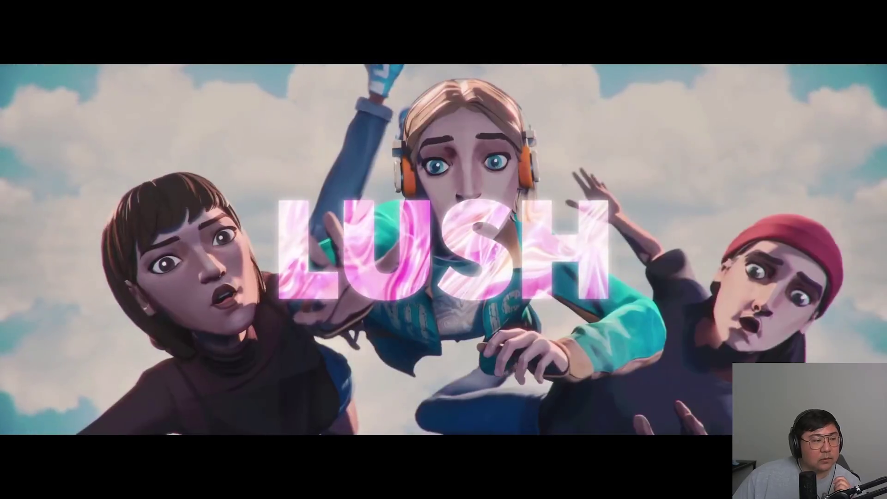
pyautogui.press('Escape')
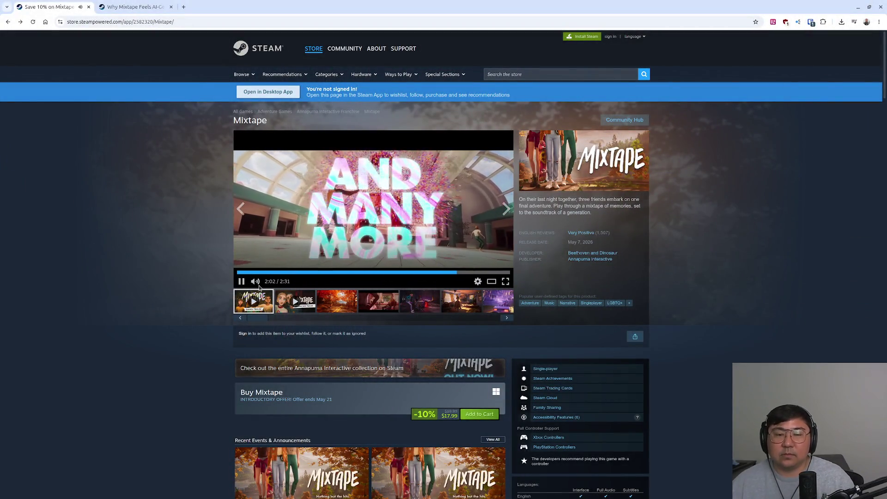
pyautogui.press('space')
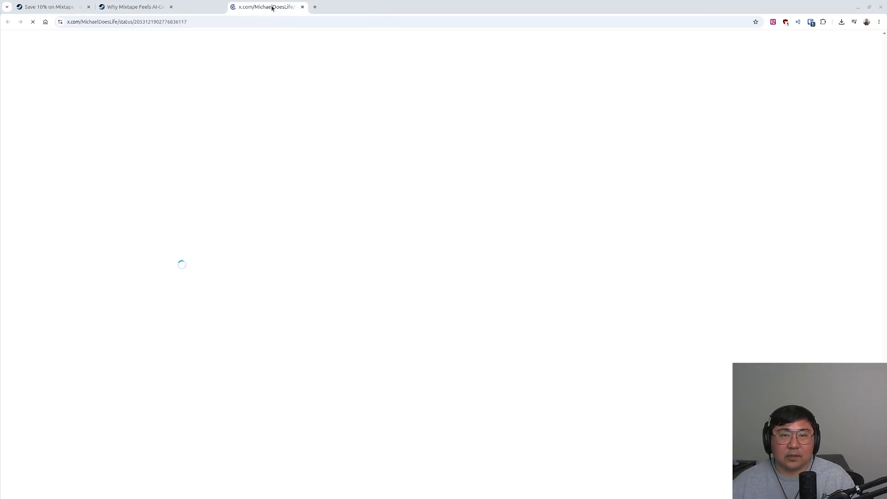
# Watch the X post's Mixtape video unmuted from the start in fullscreen, then close the post's tab.
pyautogui.click(49, 9)
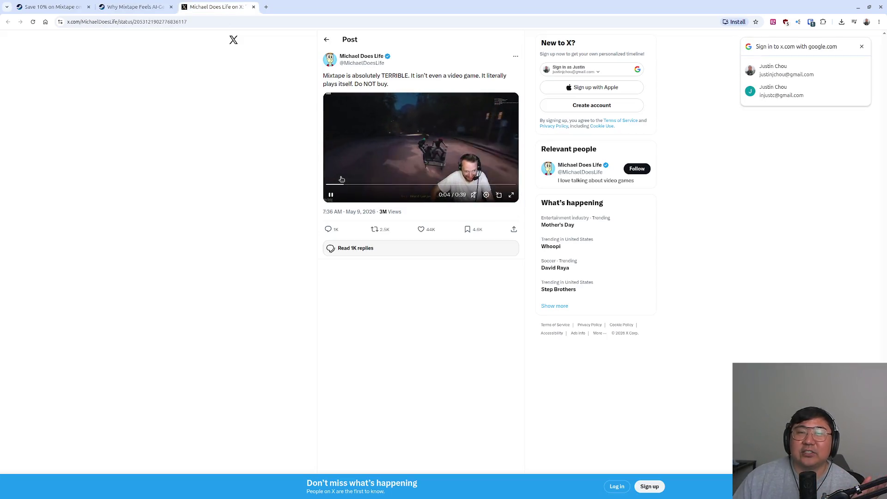
pyautogui.click(342, 180)
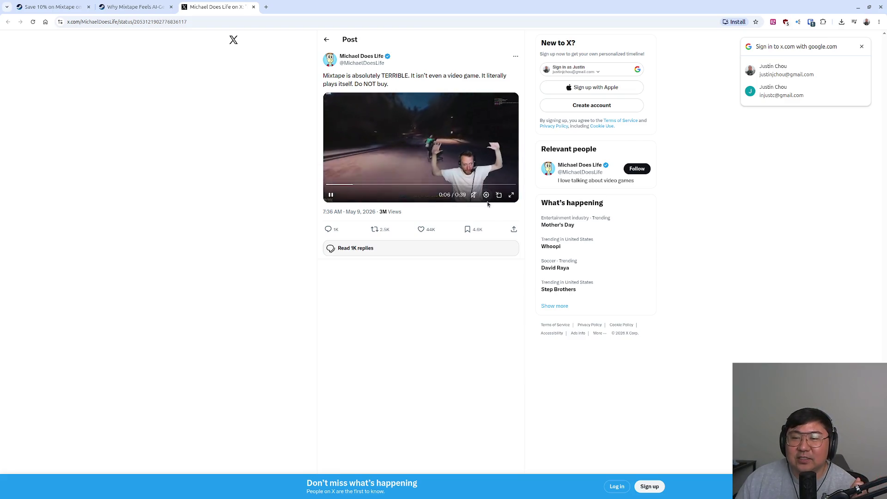
pyautogui.moveTo(348, 186); pyautogui.dragTo(295, 188)
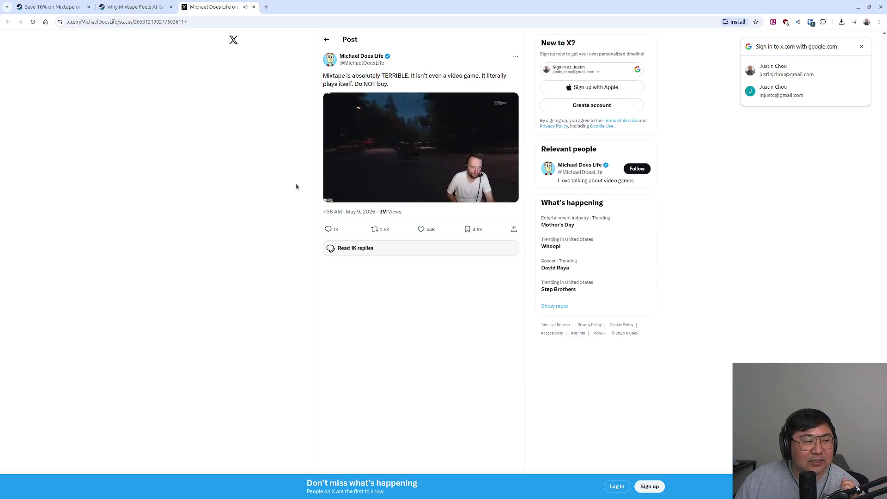
pyautogui.click(513, 195)
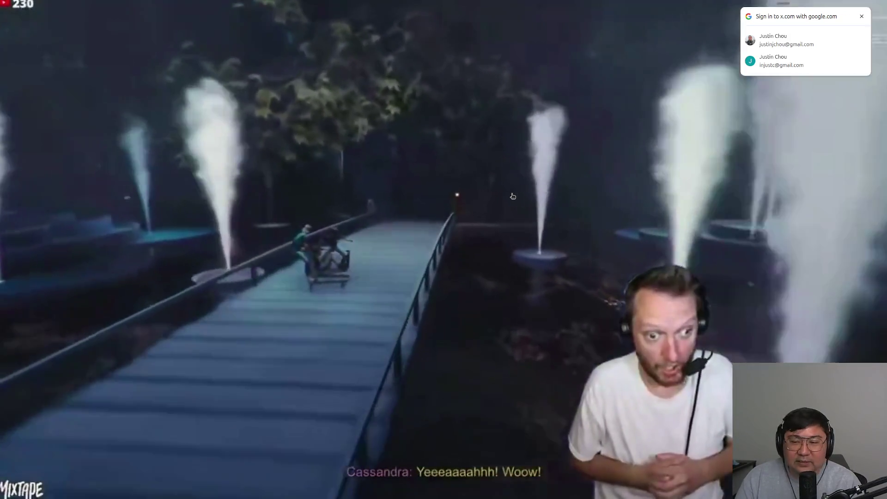
pyautogui.press('Escape')
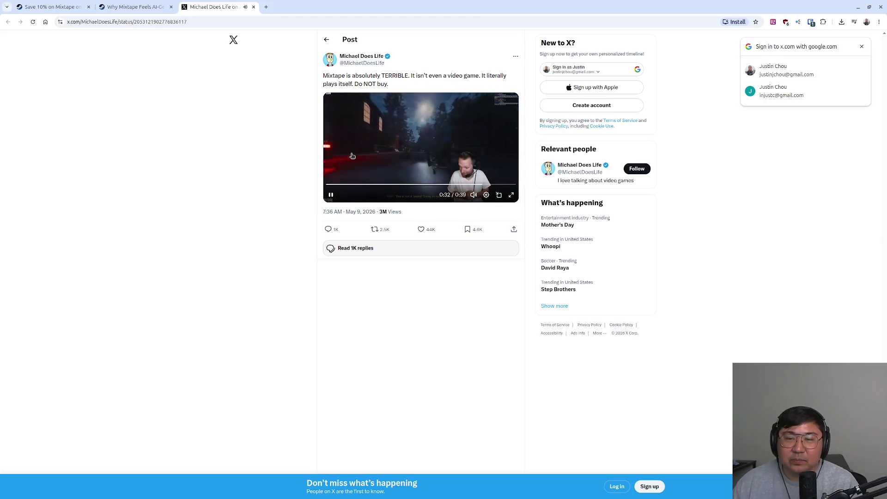
pyautogui.click(253, 6)
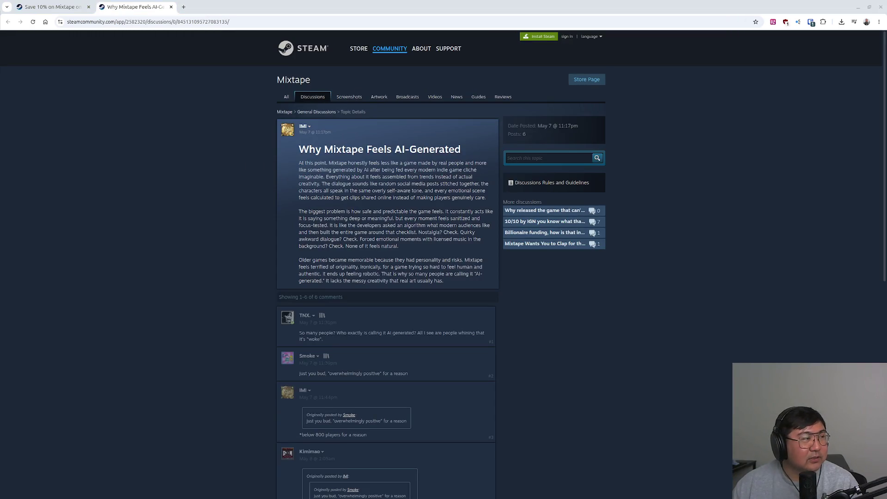
# Reopen the closed X post and watch its gameplay video unmuted in fullscreen, pausing at 1:35.
pyautogui.hotkey('ctrl', 'shift', 't')
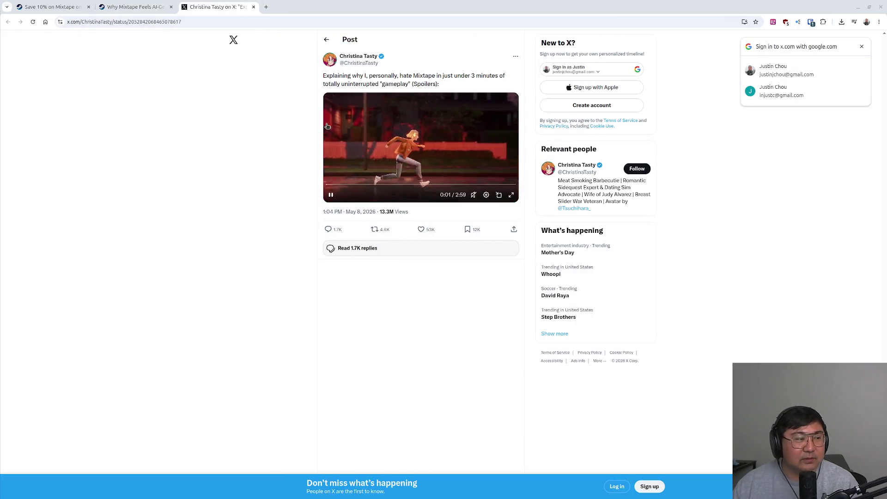
pyautogui.click(479, 197)
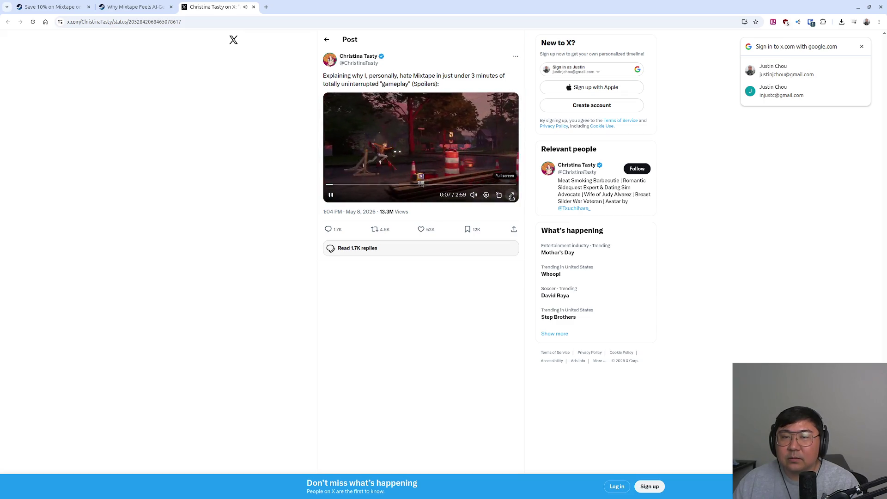
pyautogui.click(511, 196)
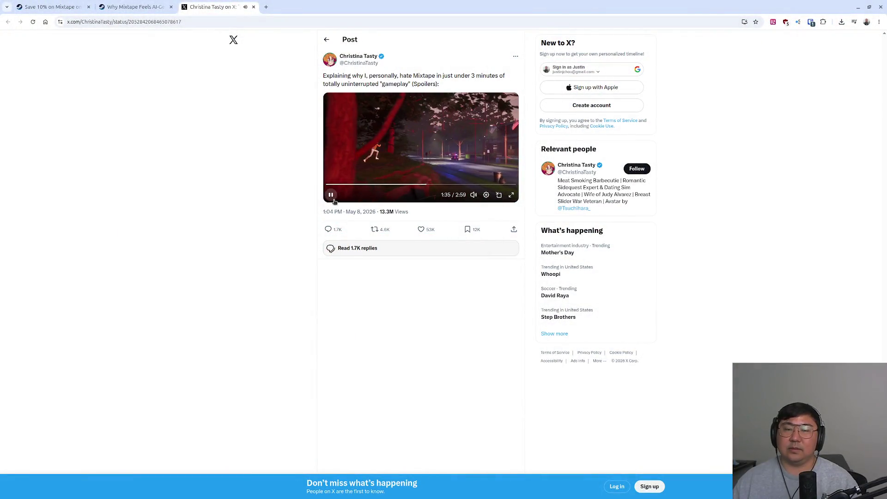
pyautogui.click(331, 194)
# Close the X and Steam thread tabs, expand the first Mixtape review, and drag in the BAFTA Games tab.
pyautogui.middleClick(232, 8)
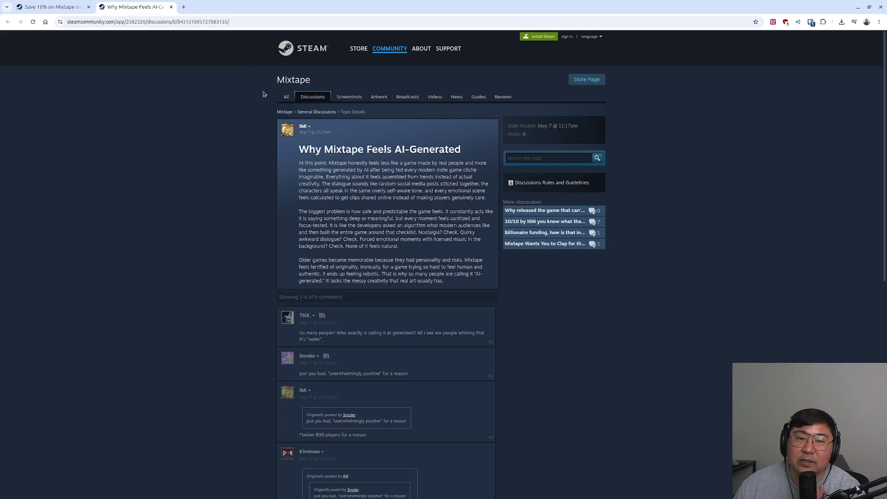
pyautogui.middleClick(129, 12)
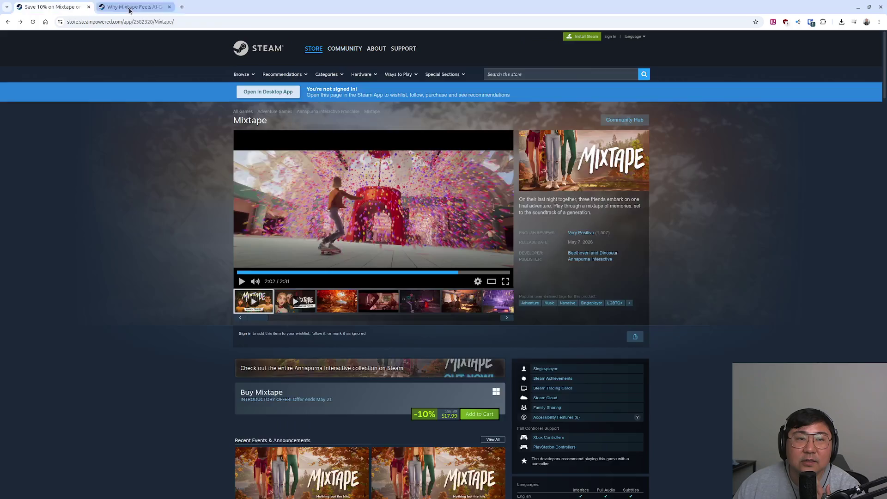
pyautogui.click(579, 233)
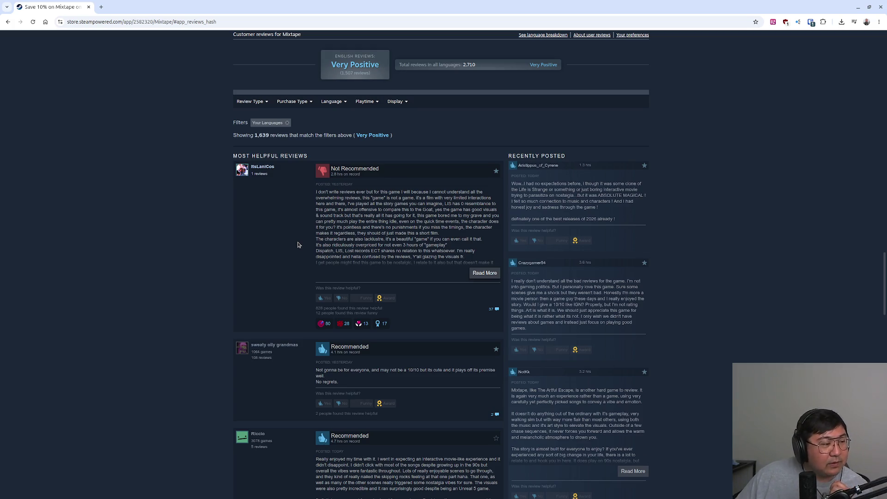
pyautogui.click(298, 245)
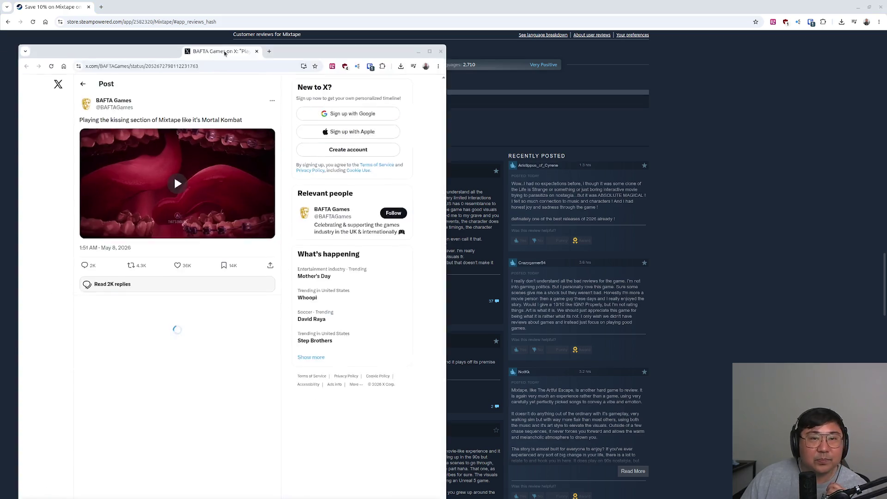
pyautogui.moveTo(185, 20); pyautogui.dragTo(134, 6)
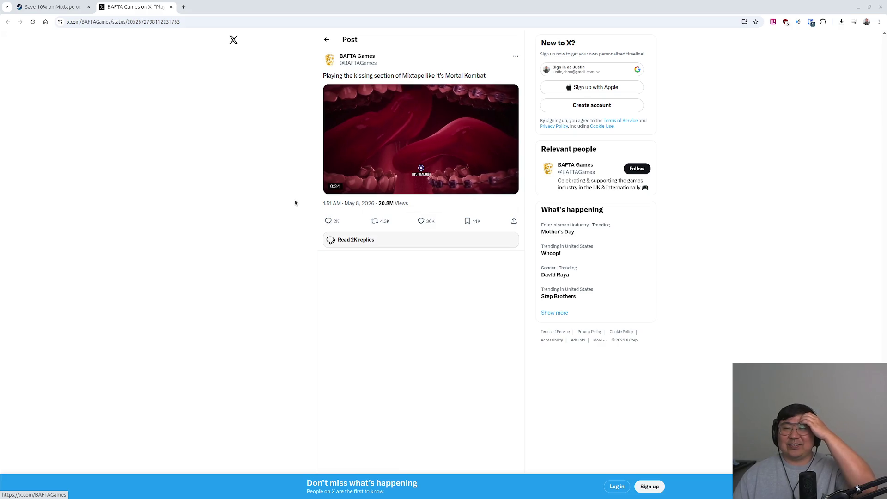
# Unmute BAFTA Games' Mixtape clip on X, then return to the Steam reviews tab.
pyautogui.click(384, 183)
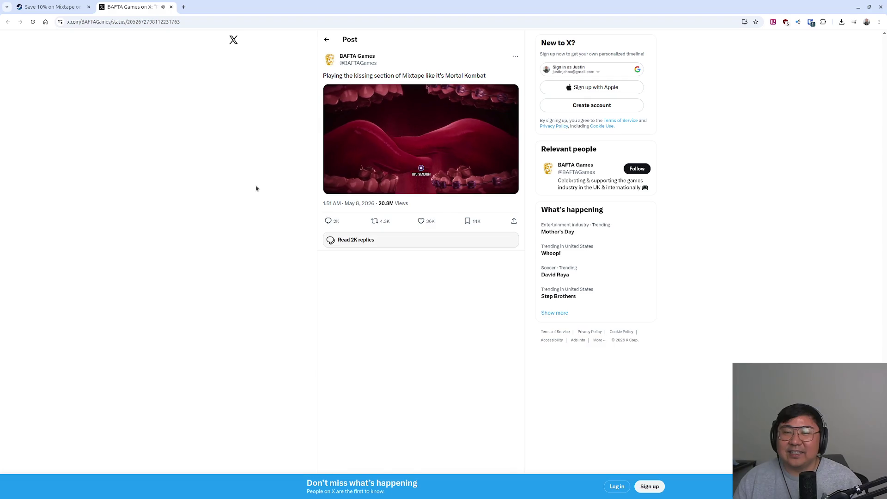
pyautogui.hotkey('ctrl', 'shift', 'Tab')
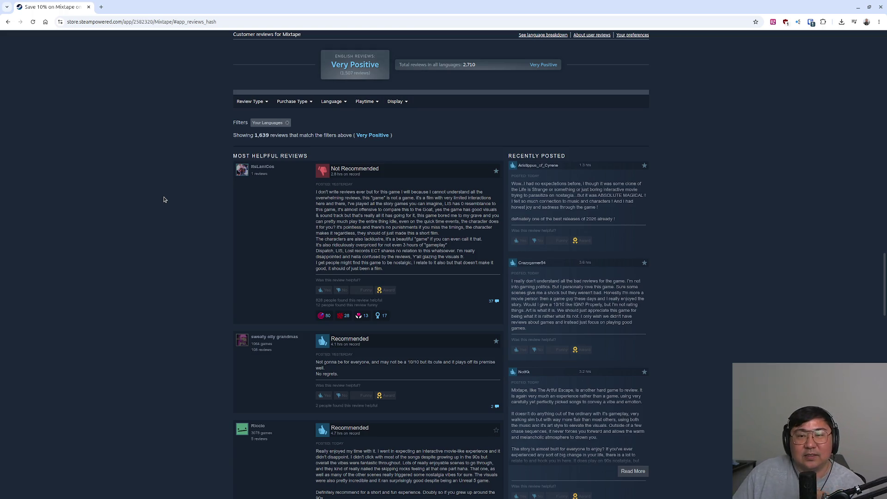
# Scroll down through more Mixtape reviews on Steam, then scroll back up the page.
pyautogui.rightClick(214, 220)
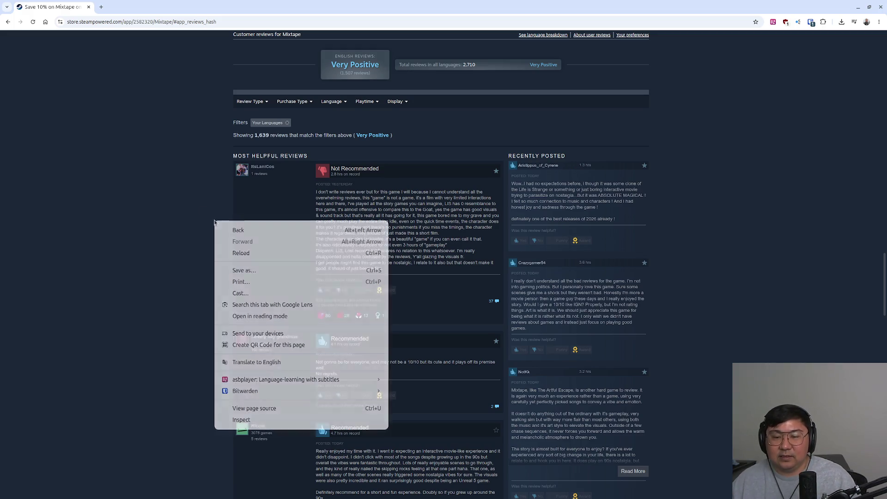
pyautogui.scroll(-3, 214, 223)
pyautogui.scroll(-2, 213, 223)
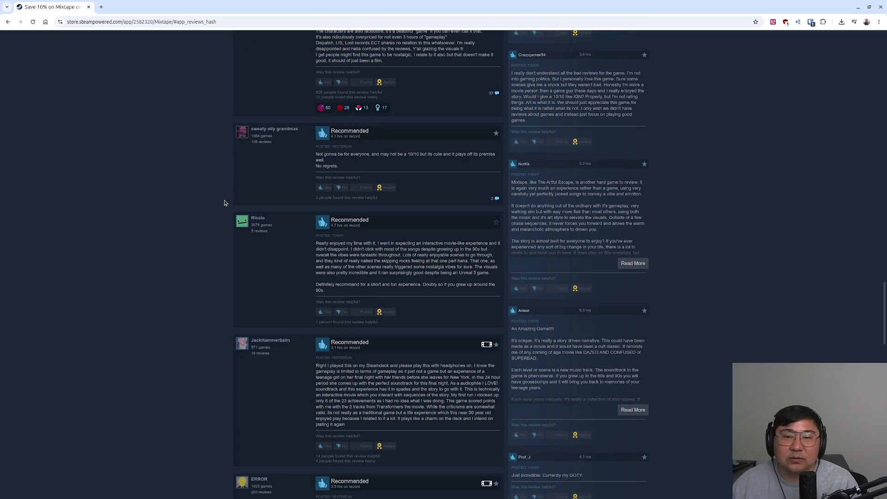
pyautogui.scroll(-9, 225, 203)
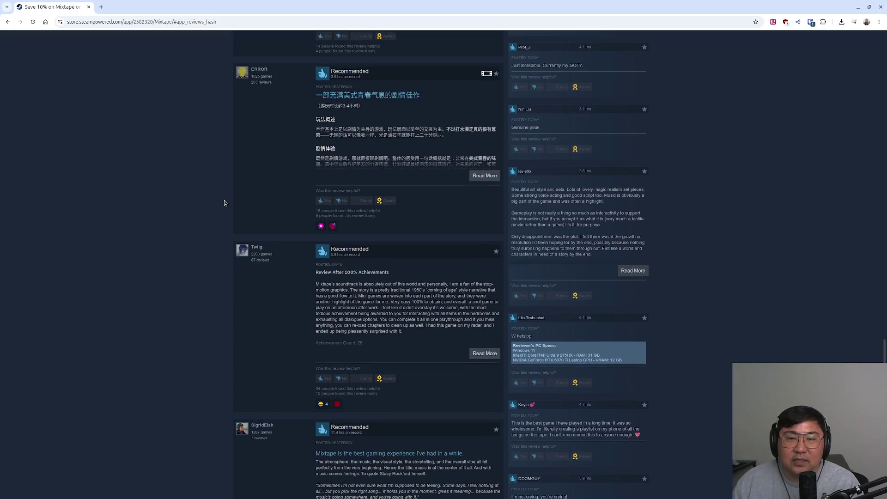
pyautogui.scroll(-5, 224, 203)
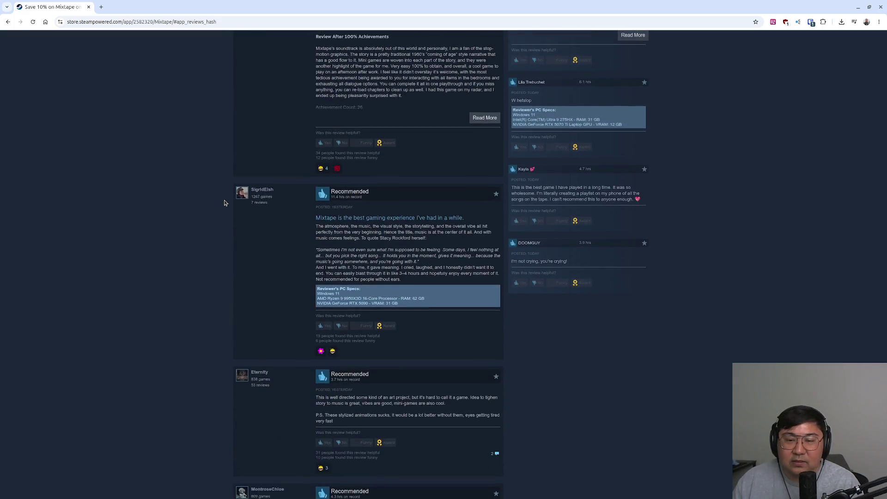
pyautogui.scroll(-9, 224, 203)
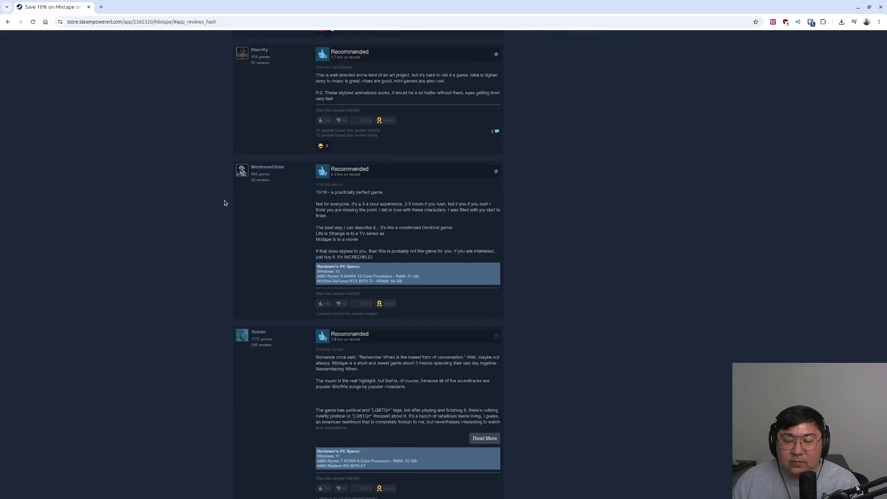
pyautogui.scroll(20, 224, 203)
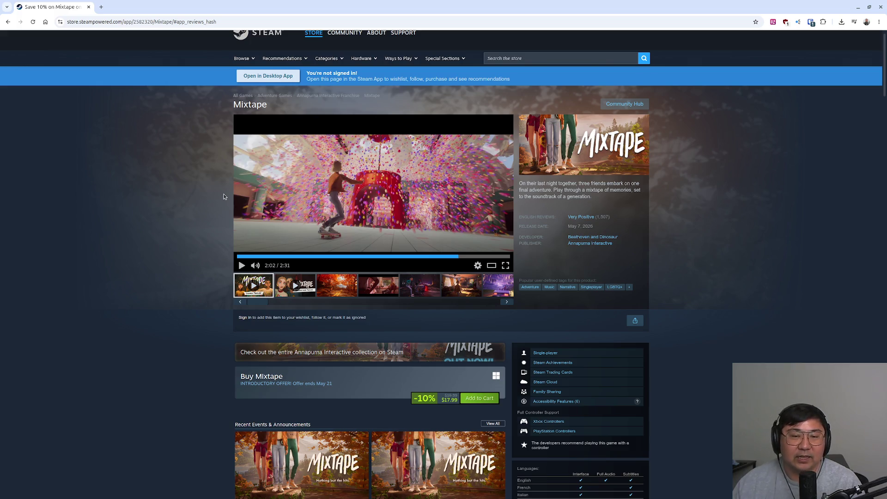
# Bring up the Mixtape store page's context menu, then dismiss it.
pyautogui.rightClick(207, 206)
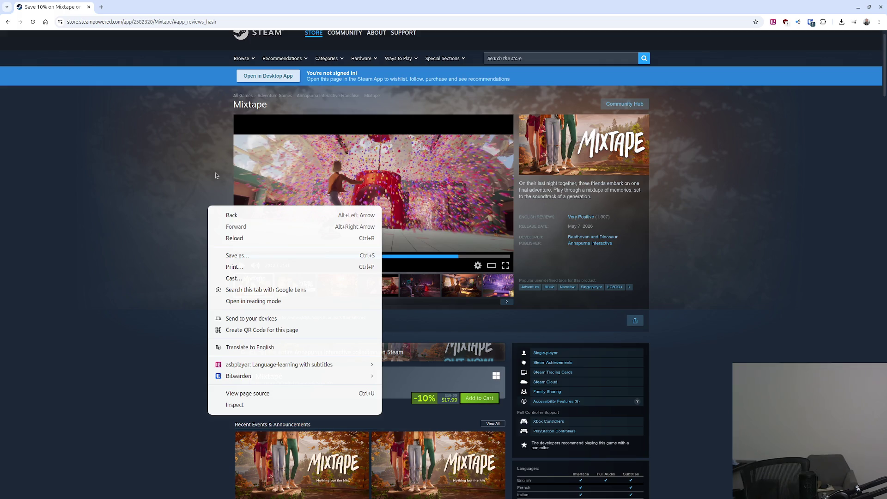
pyautogui.click(216, 175)
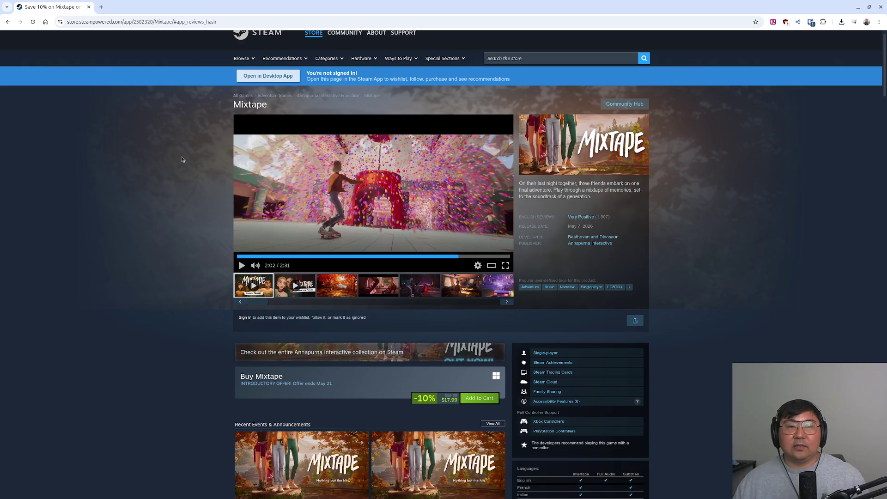
# Put the cursor in the browser's address bar to start a new search.
pyautogui.click(183, 23)
# Search Google for 'telltale' and open the official telltale.com site.
pyautogui.write('telltale')
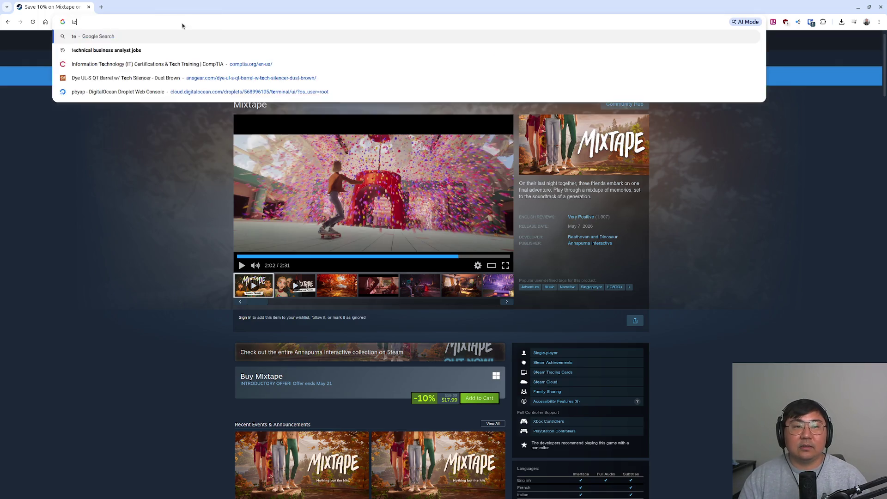
pyautogui.press('Return')
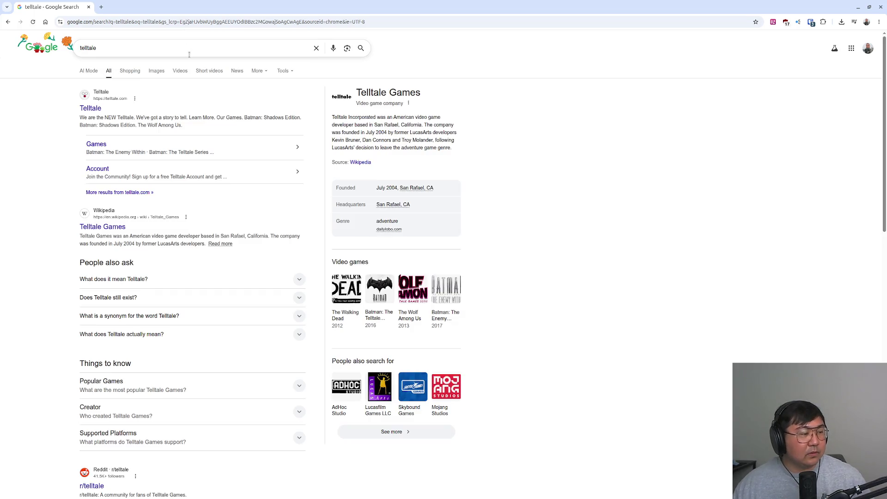
pyautogui.click(95, 110)
pyautogui.hotkey('alt', 'Left')
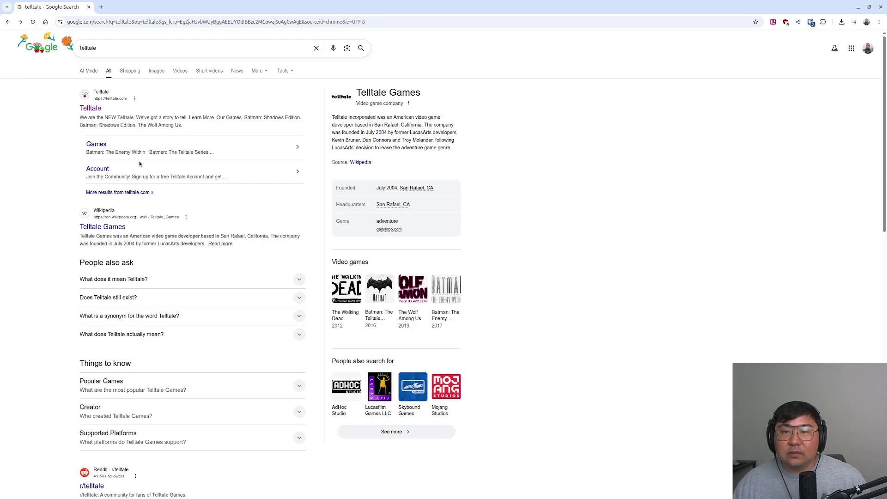
pyautogui.hotkey('alt', 'Right')
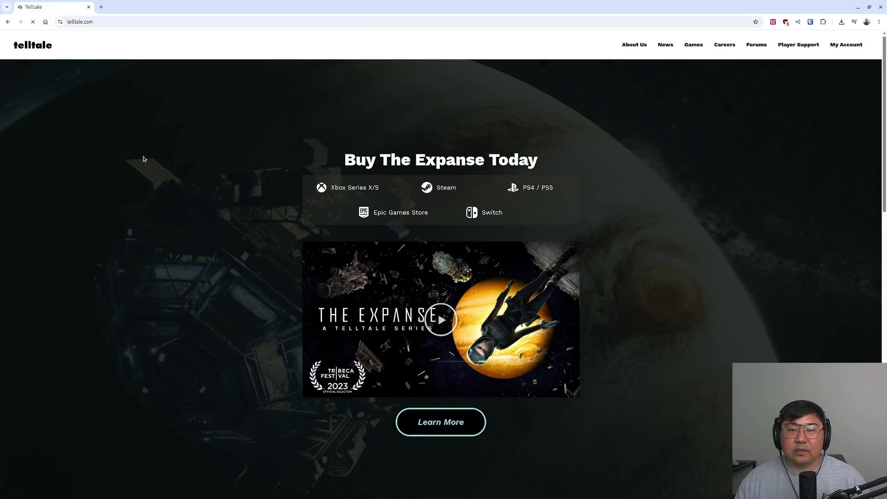
# Search 'san rafael' in a new tab, then close that tab.
pyautogui.hotkey('ctrl', 't')
pyautogui.write('san rafael')
pyautogui.press('Return')
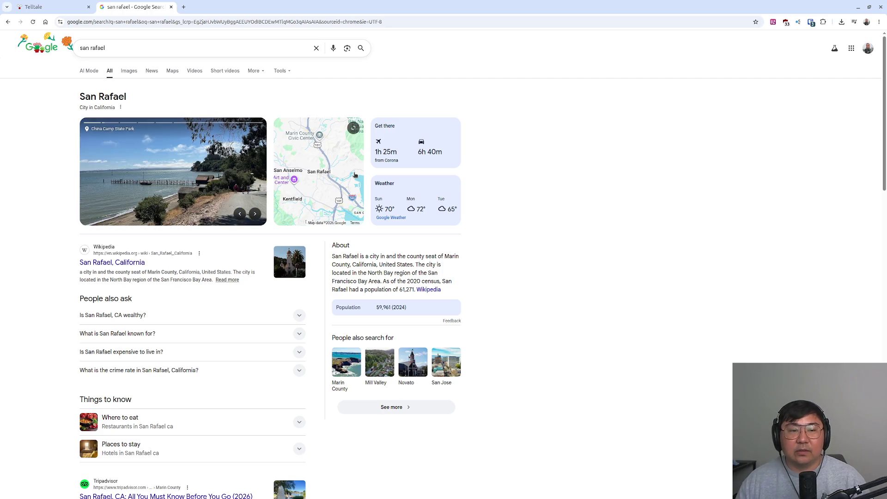
pyautogui.hotkey('ctrl', 'w')
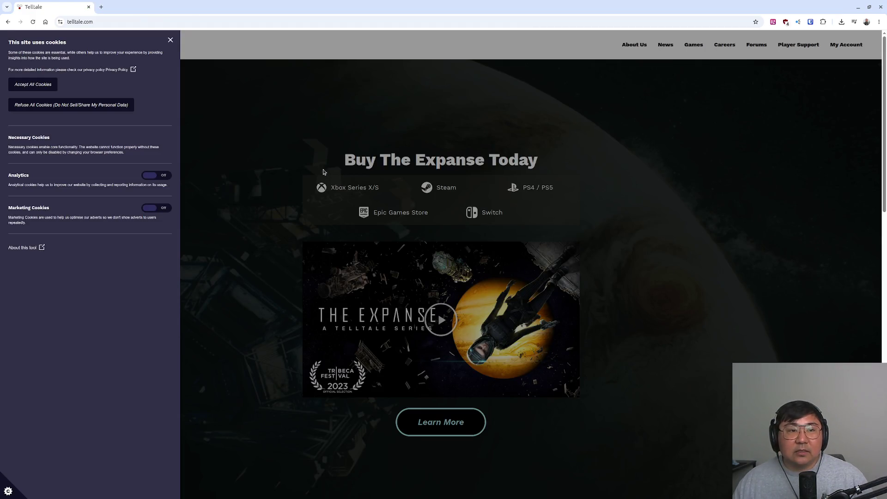
# Accept all cookies on telltale.com and browse the Games listing grid.
pyautogui.click(51, 86)
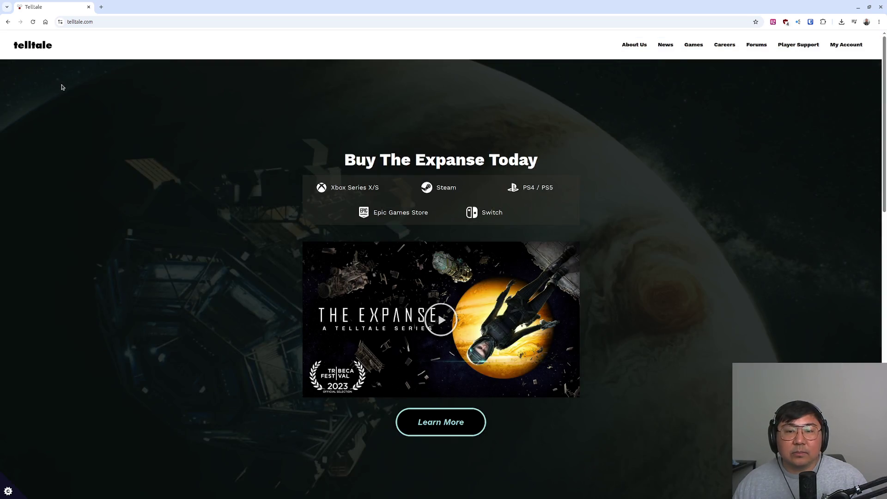
pyautogui.click(686, 46)
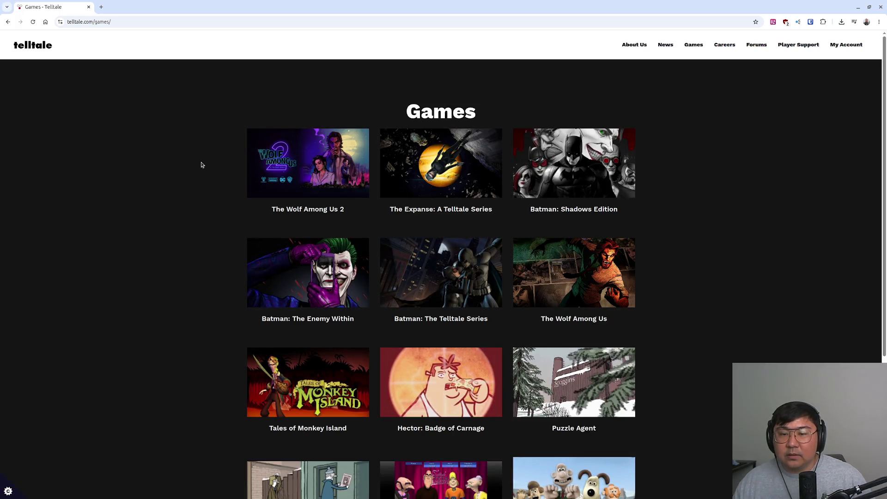
pyautogui.scroll(-1, 207, 166)
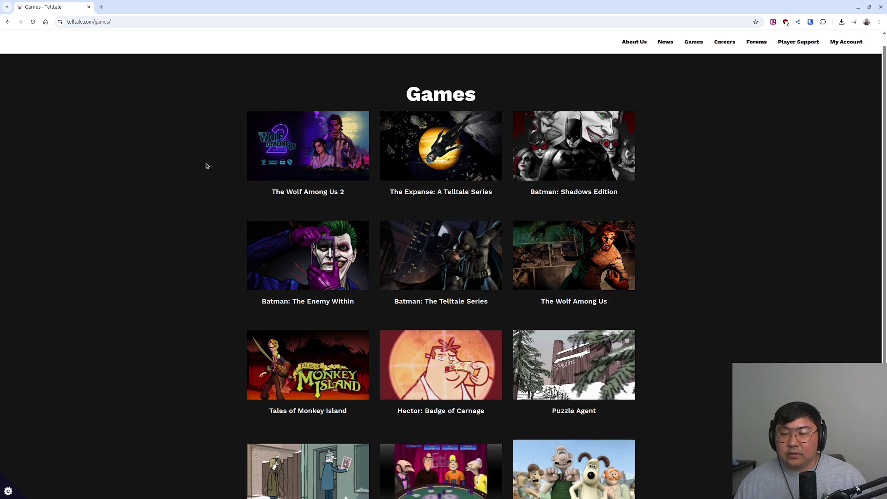
pyautogui.scroll(-3, 206, 166)
pyautogui.scroll(4, 206, 166)
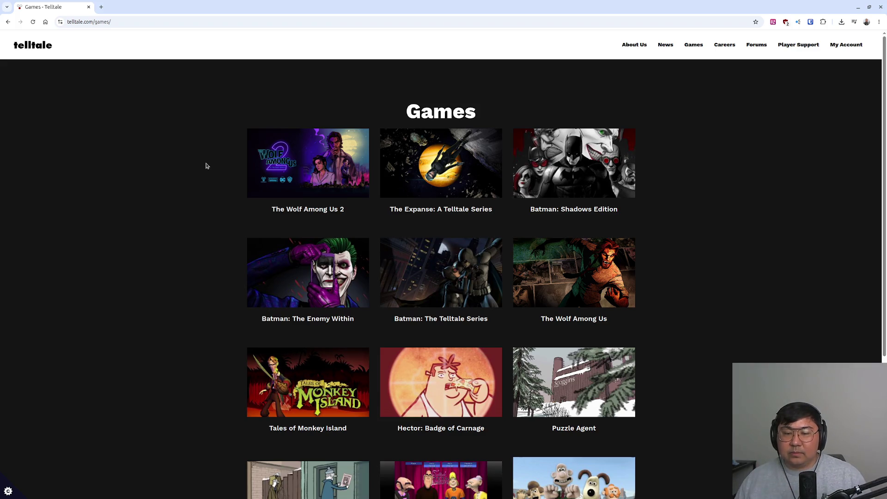
pyautogui.scroll(-2, 206, 166)
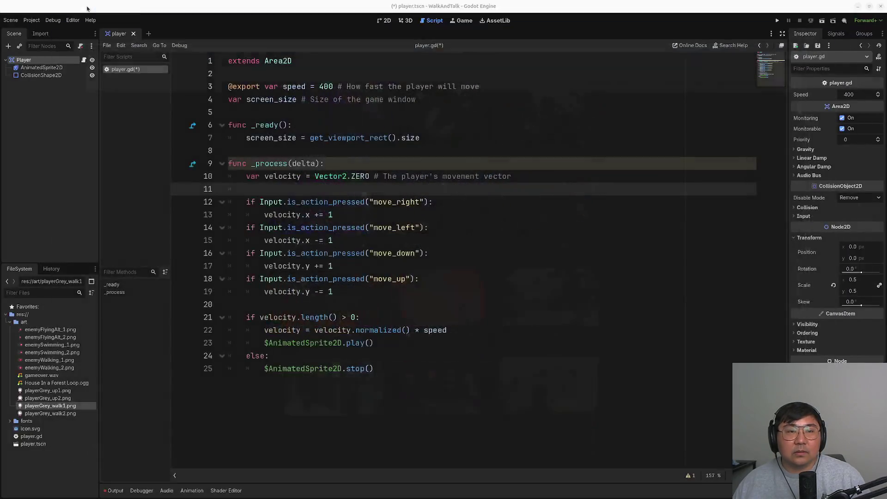
# Add 'position += velocity' after the if/else block in _process, separated by a blank line.
pyautogui.click(388, 368)
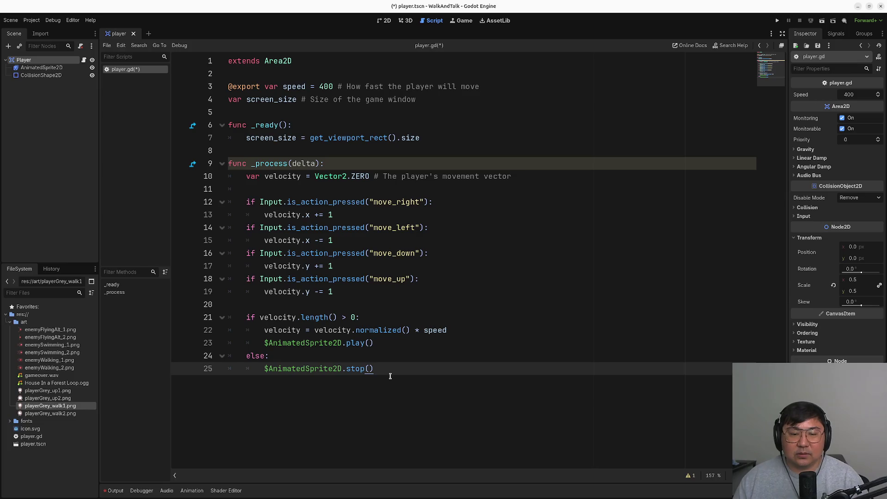
pyautogui.press('Return')
pyautogui.press('BackSpace')
pyautogui.press('Return')
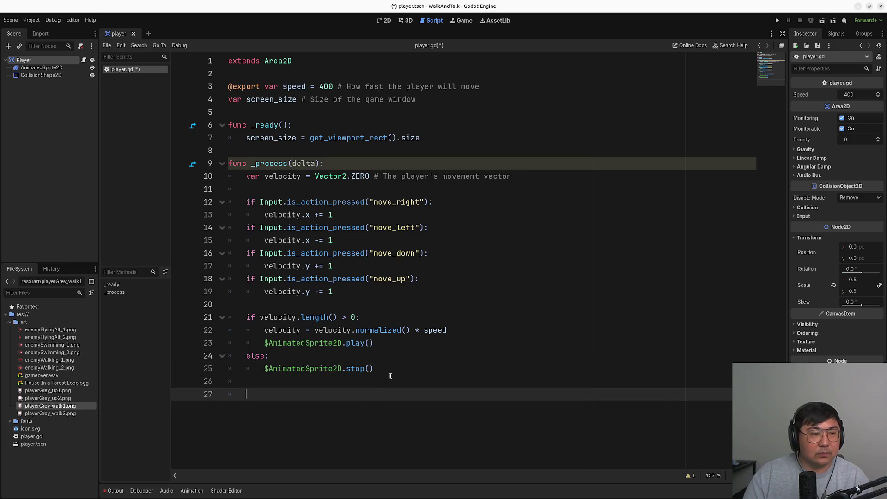
pyautogui.write('position += veloc')
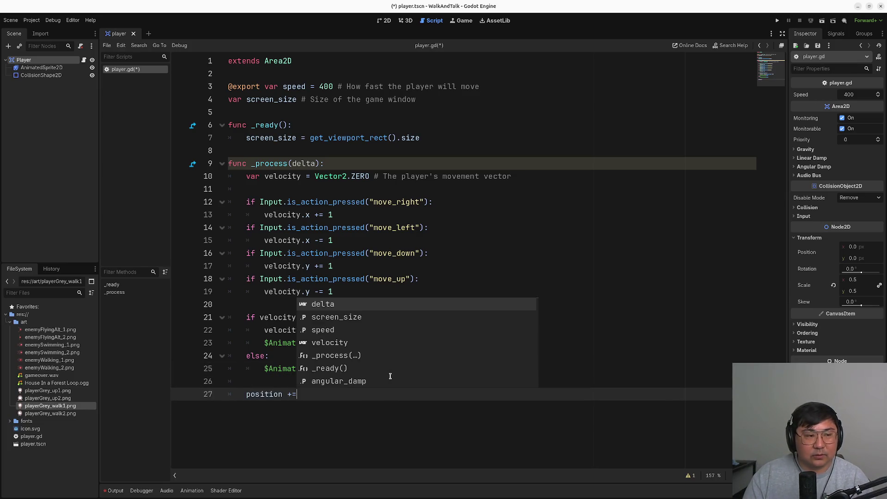
pyautogui.write('ity')
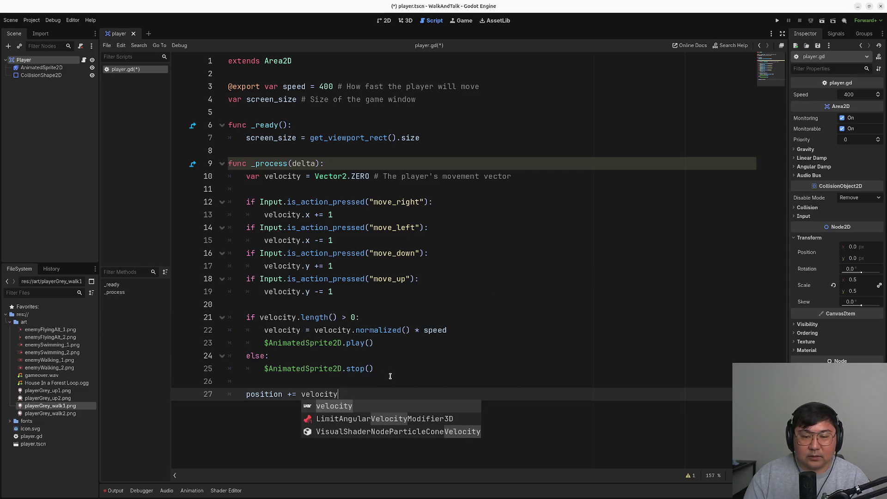